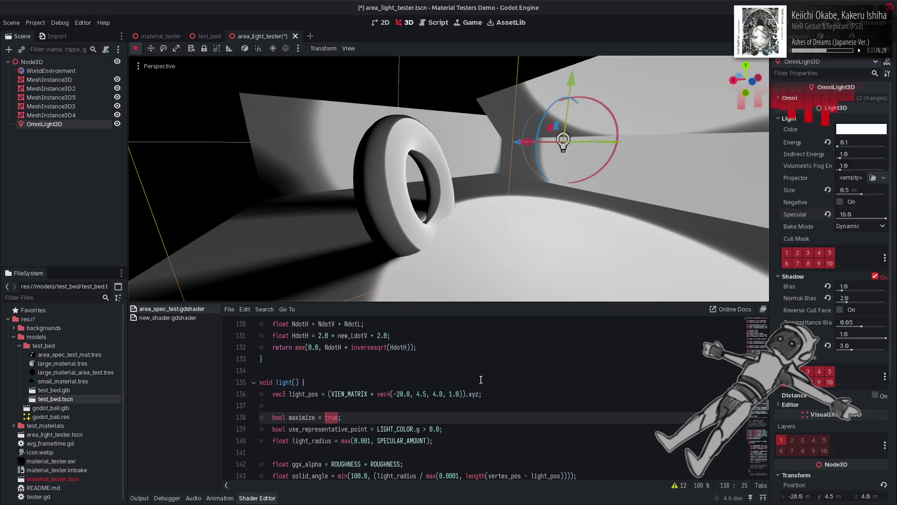
scroll(488, 376, "down", 8)
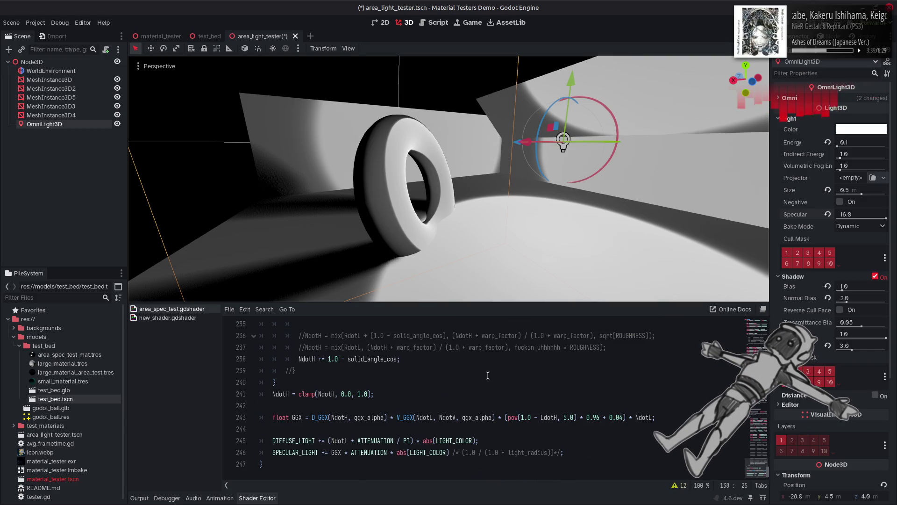
Multiply abs(LIGHT_COLOR) on line 246 by 0.0 to kill the specular, and save the shader.
left_click(453, 452)
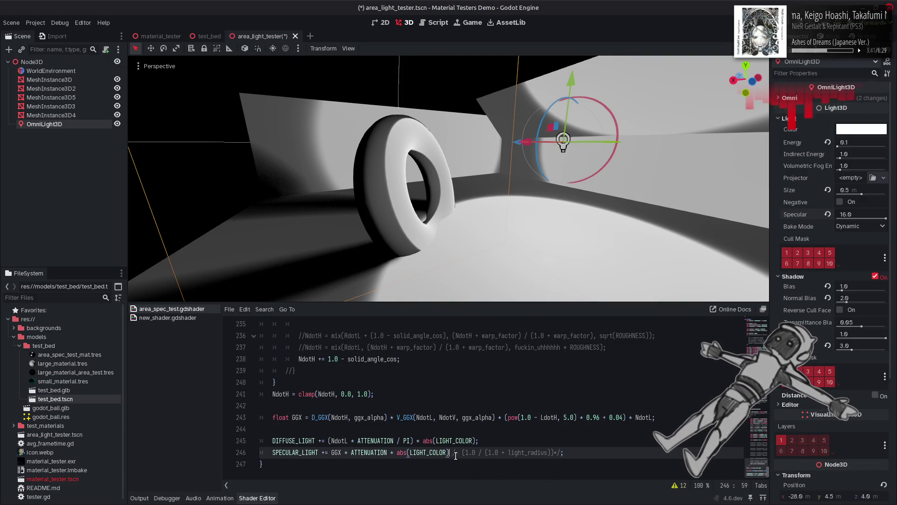
type("*0.0")
left_click(511, 417)
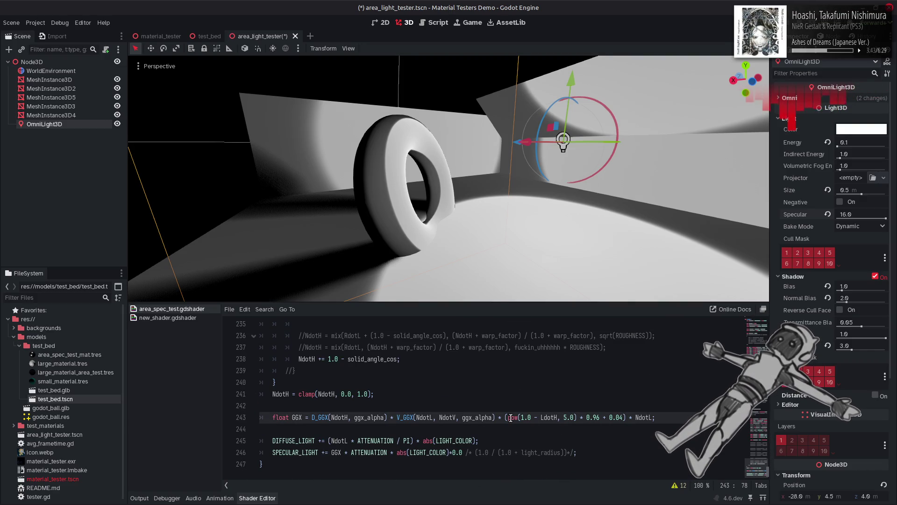
key("ctrl+s")
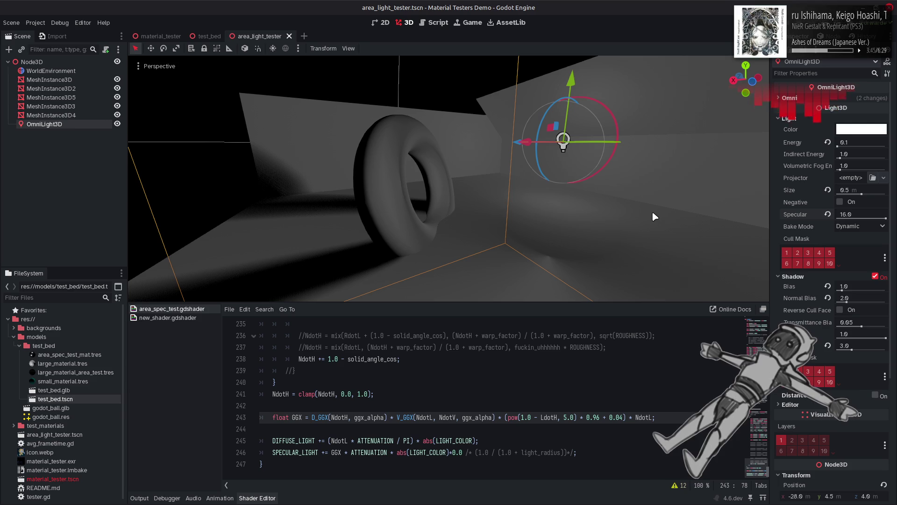
left_click_drag(654, 214, 588, 204)
Drag the OmniLight3D's Specular slider down from 16.0 in the Inspector.
mouse_move(885, 219)
left_mouse_down()
mouse_move(838, 218)
mouse_move(885, 218)
left_mouse_up()
scroll(575, 368, "up", 15)
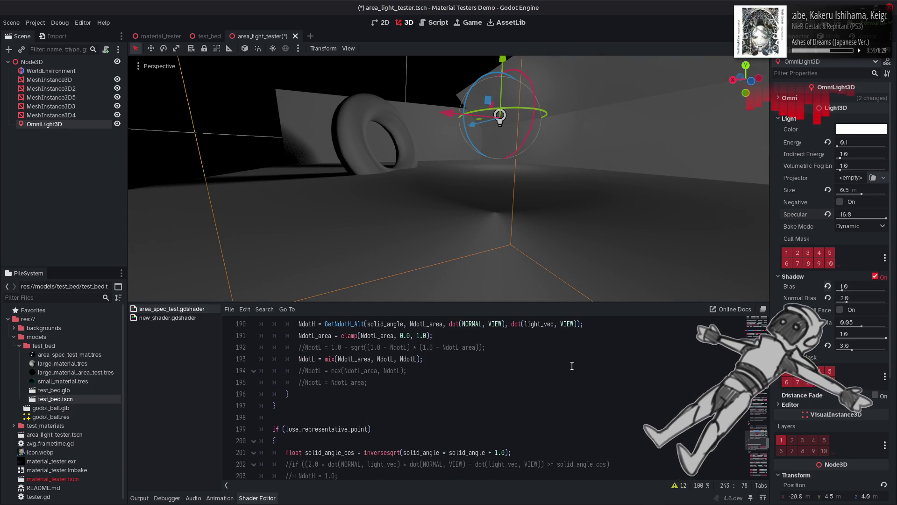
Comment out line 176's NdotL mix, save to compare, restore it, then highlight NdotL_area uses.
scroll(572, 366, "up", 4)
scroll(572, 366, "down", 5)
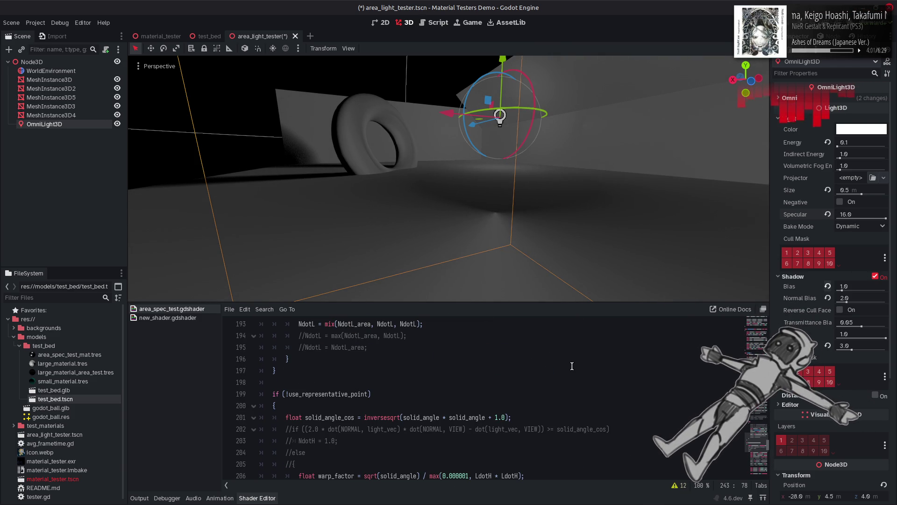
scroll(572, 366, "down", 1)
scroll(572, 366, "down", 4)
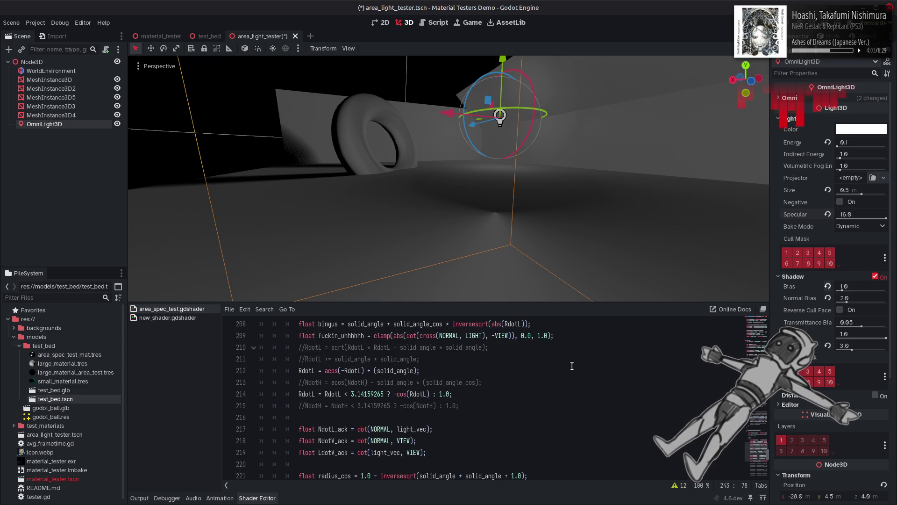
scroll(572, 366, "down", 3)
scroll(572, 366, "up", 11)
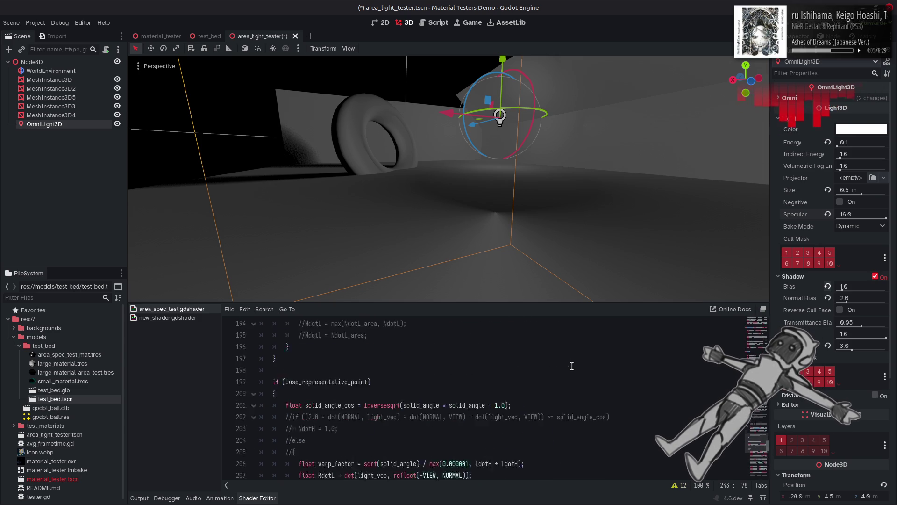
scroll(572, 366, "up", 3)
scroll(572, 366, "up", 2)
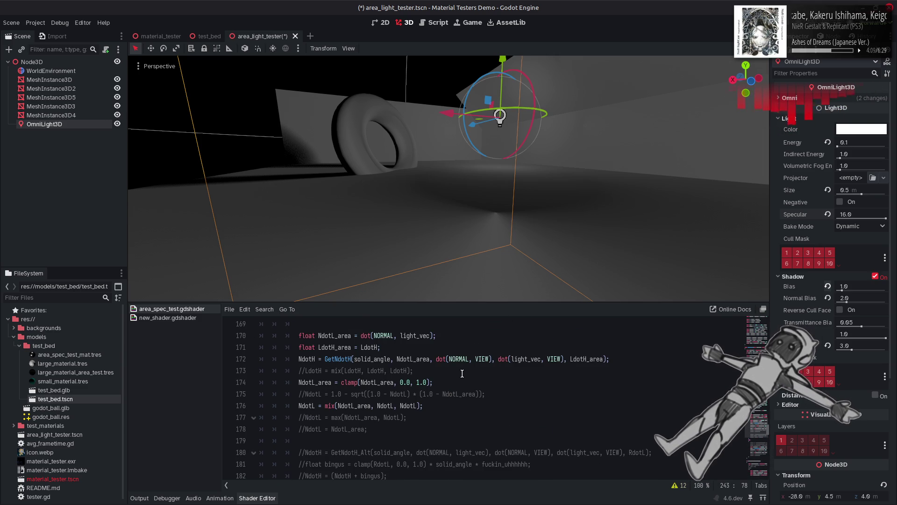
left_click(299, 405)
key("ctrl+k")
key("ctrl+s")
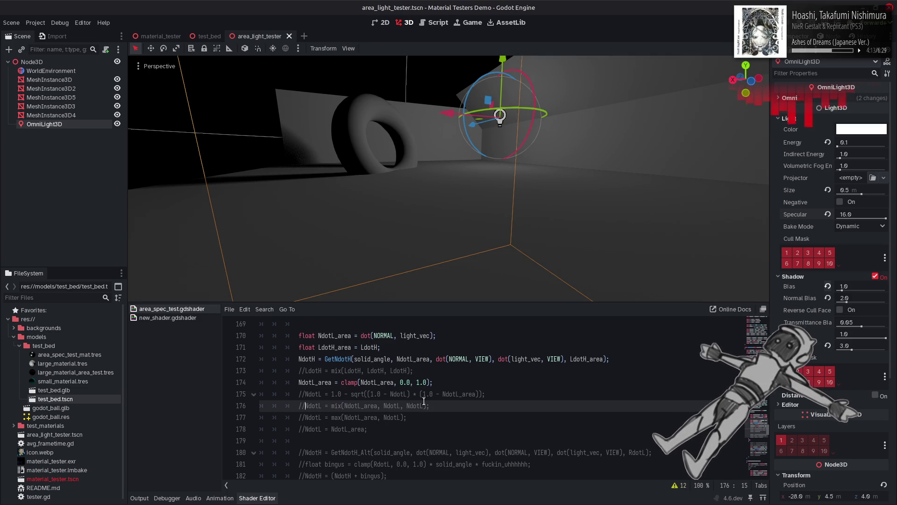
key("ctrl+k")
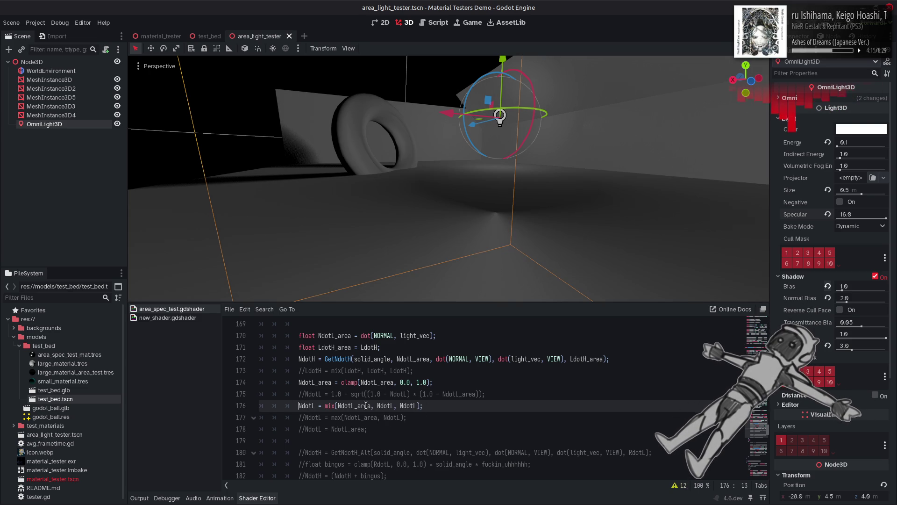
scroll(366, 405, "up", 1)
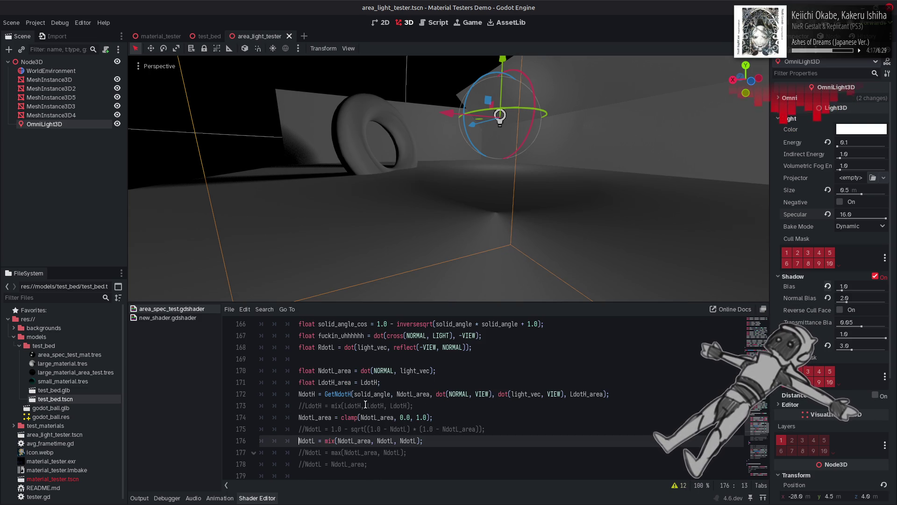
double_click(339, 371)
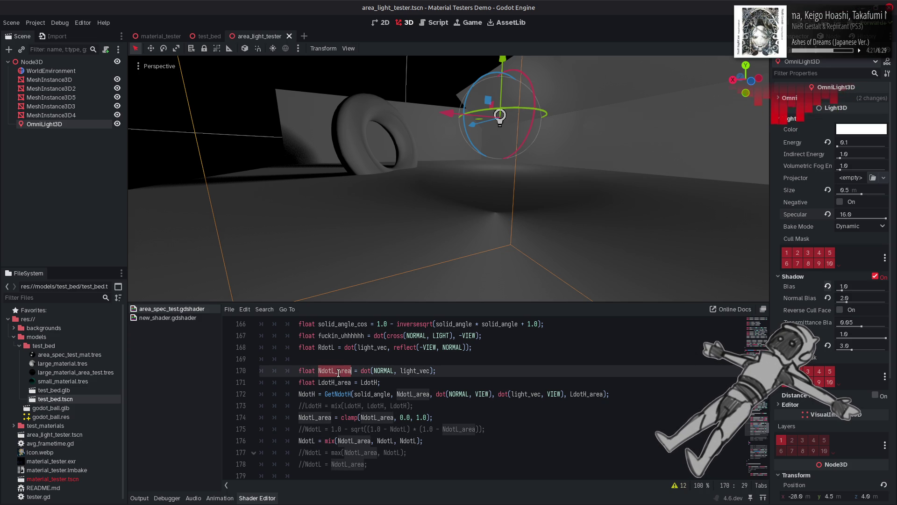
scroll(338, 372, "up", 18)
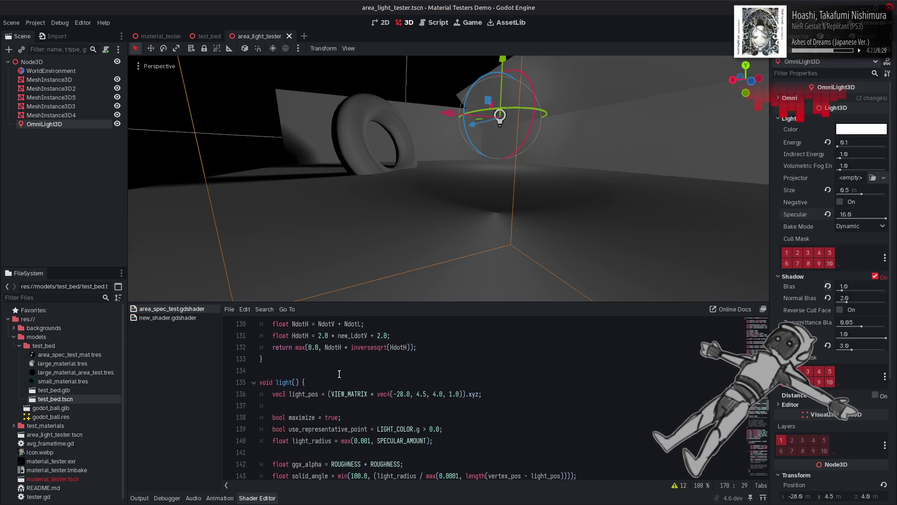
scroll(350, 376, "down", 1)
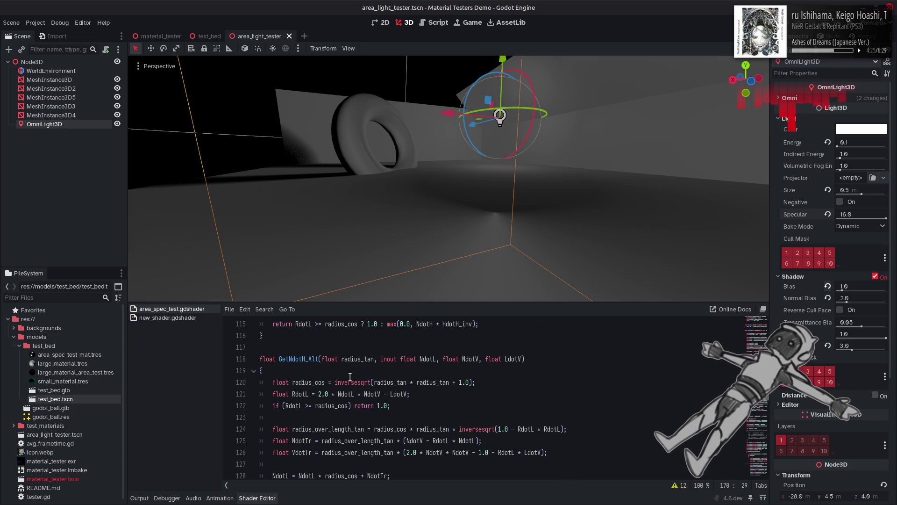
scroll(350, 377, "down", 14)
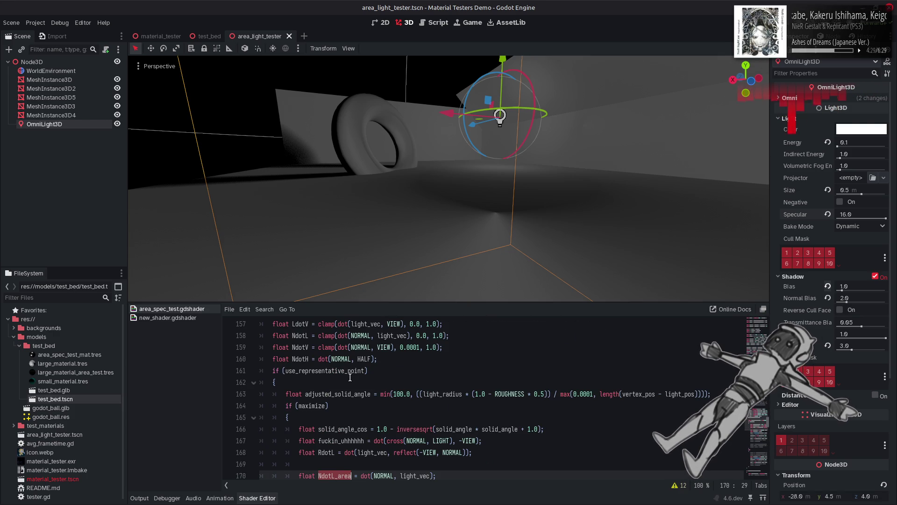
scroll(350, 377, "down", 2)
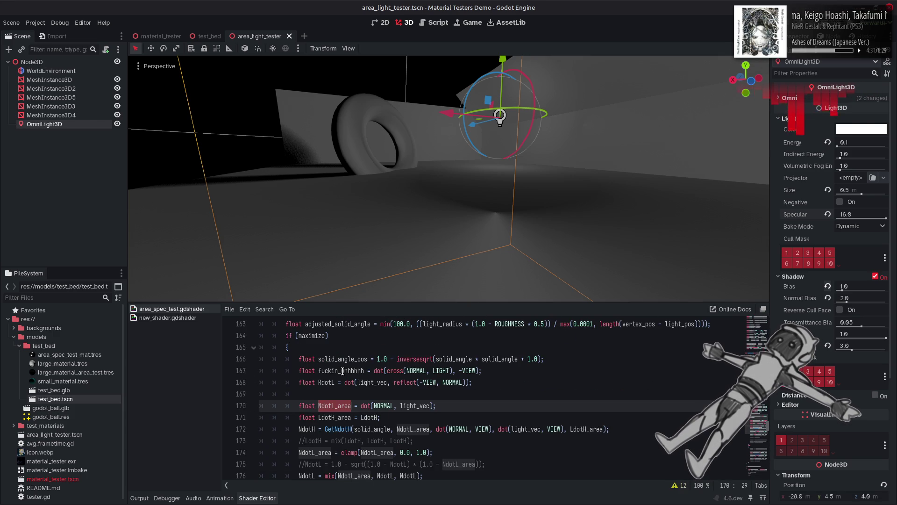
double_click(330, 383)
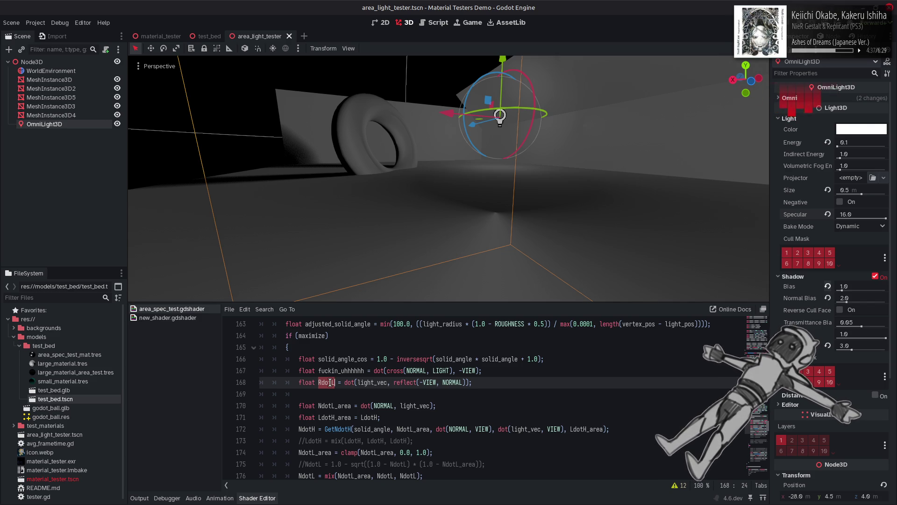
key("Right")
key("Right")
key("Right")
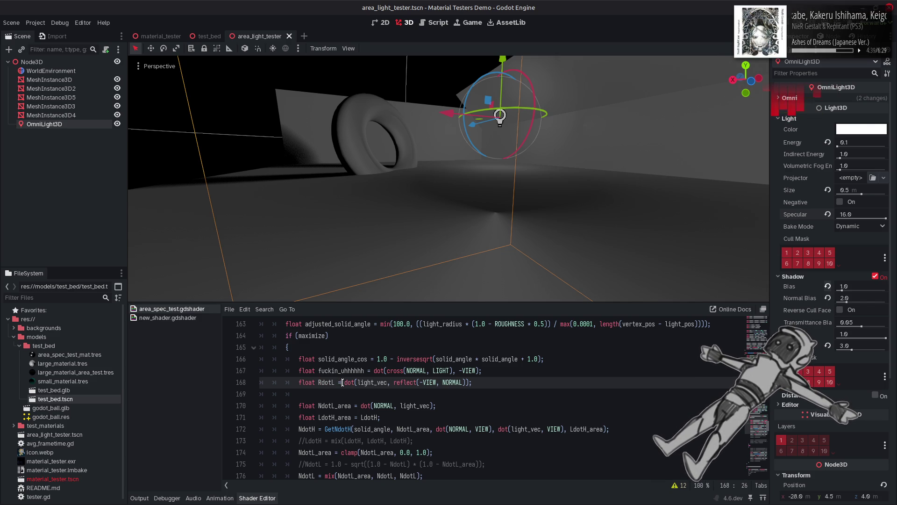
double_click(329, 383)
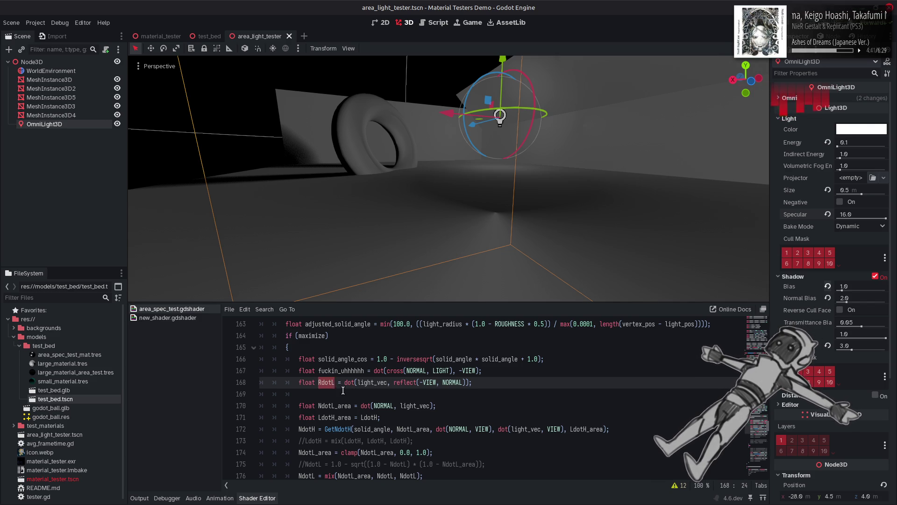
scroll(356, 386, "down", 1)
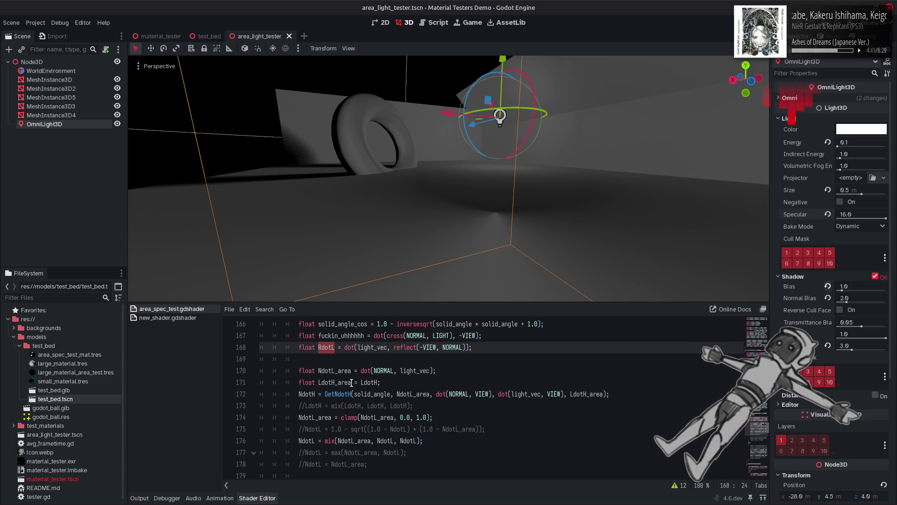
scroll(350, 401, "down", 1)
left_click(302, 405)
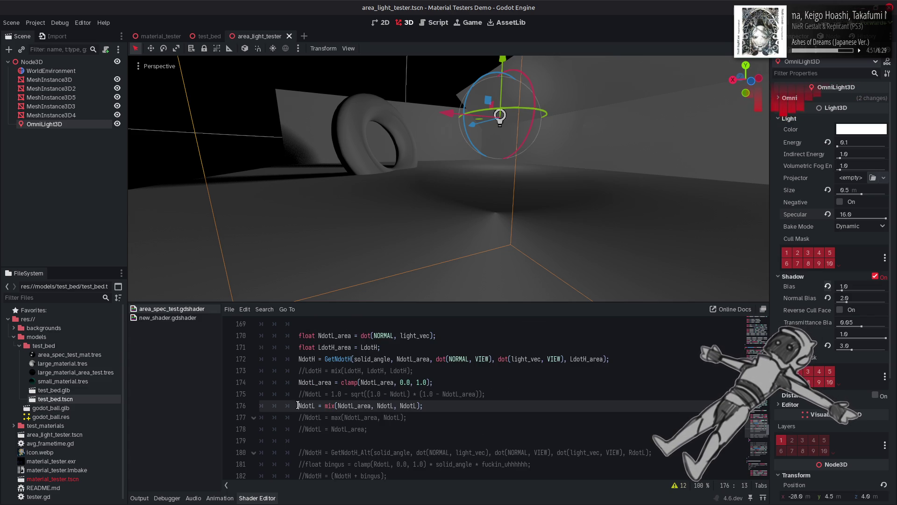
Swap line 176's NdotL mix for line 177's max version, save, and inspect the torus lighting.
key("ctrl+k")
key("Down")
key("ctrl+k")
left_click(435, 401)
key("ctrl+s")
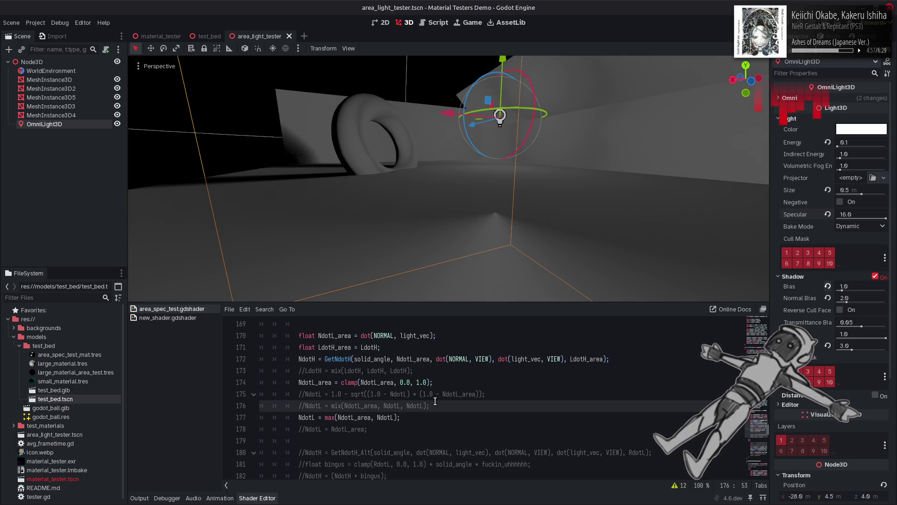
left_click_drag(419, 265, 425, 244)
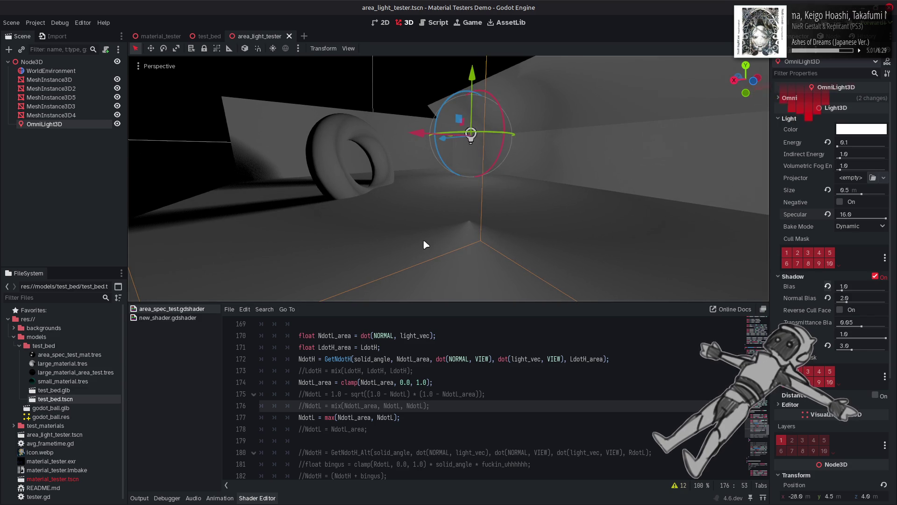
Comment out the max line 177 again and uncomment the NdotL mix on line 176.
left_click(436, 392)
key("Down")
key("Down")
key("Home")
type("//")
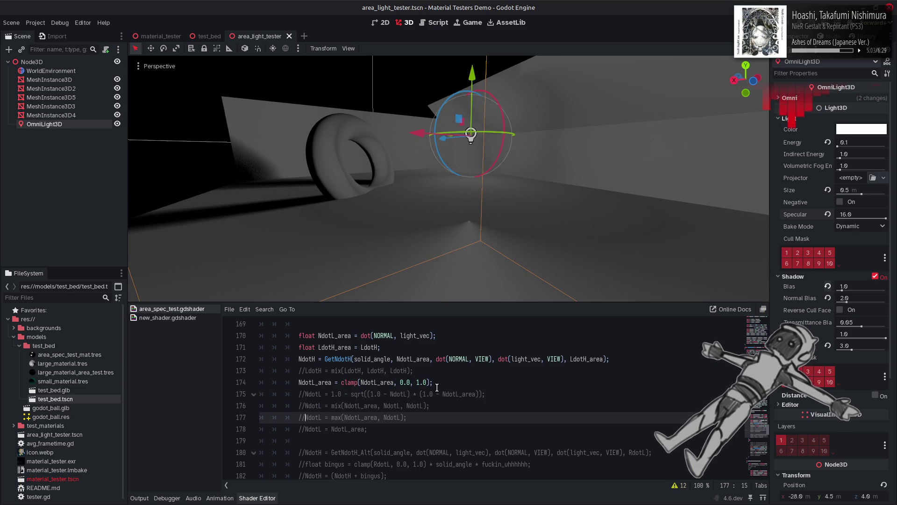
key("Up")
key("BackSpace")
key("BackSpace")
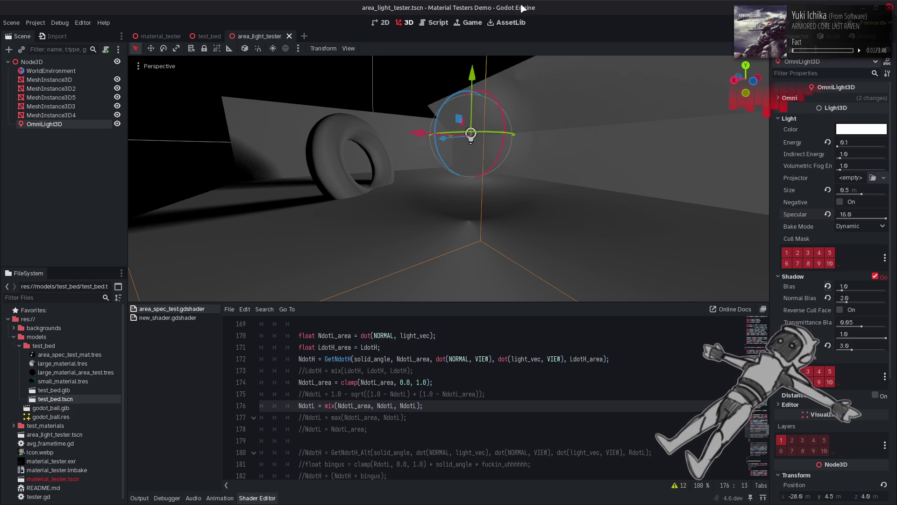
left_click(443, 394)
scroll(456, 387, "down", 2)
key("Down")
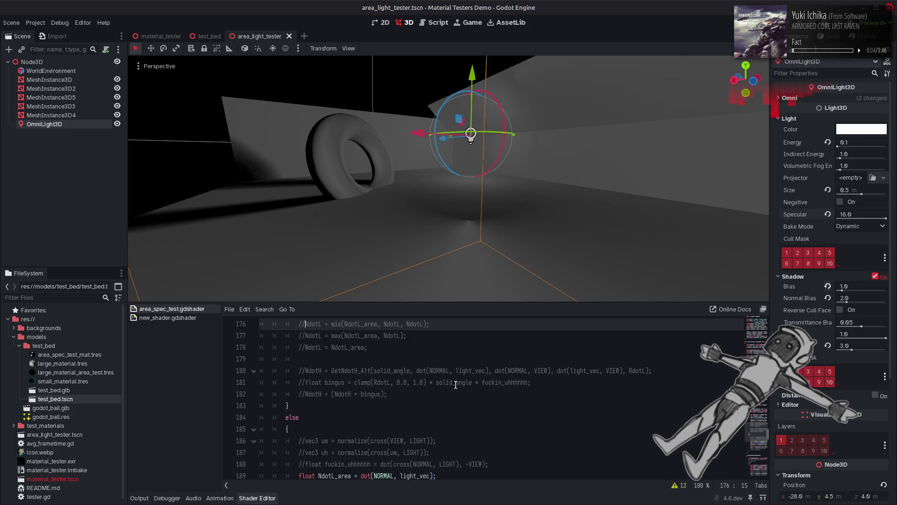
key("ctrl+k")
key("Down")
key("ctrl+k")
scroll(456, 384, "up", 2)
left_click(454, 384)
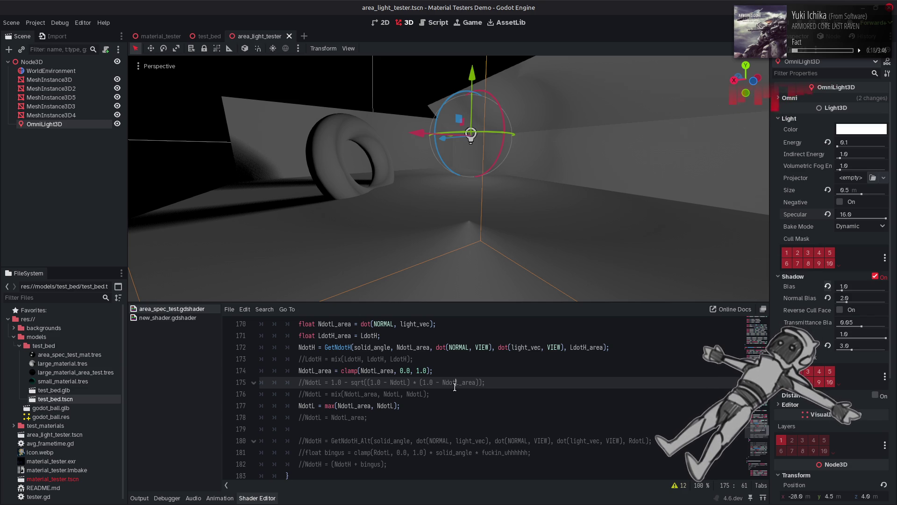
key("Down")
key("Down")
key("Home")
type("//")
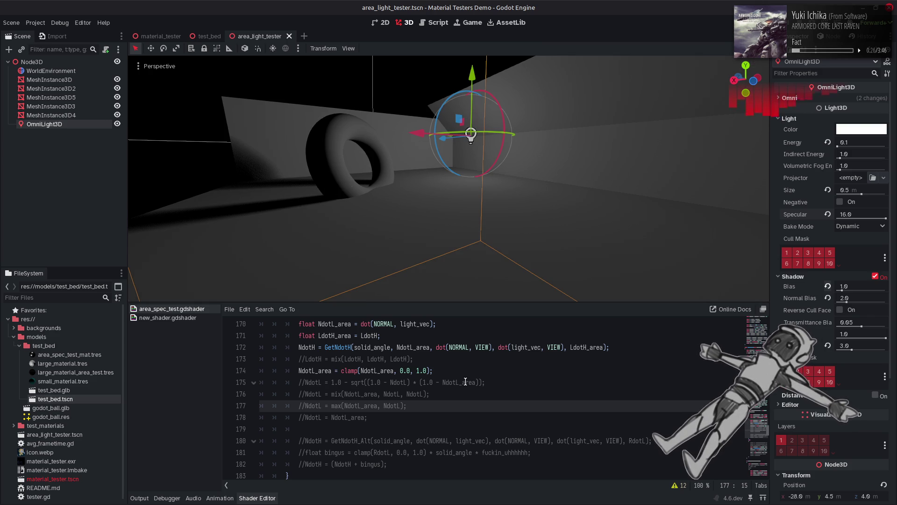
scroll(465, 382, "up", 2)
scroll(465, 382, "up", 2)
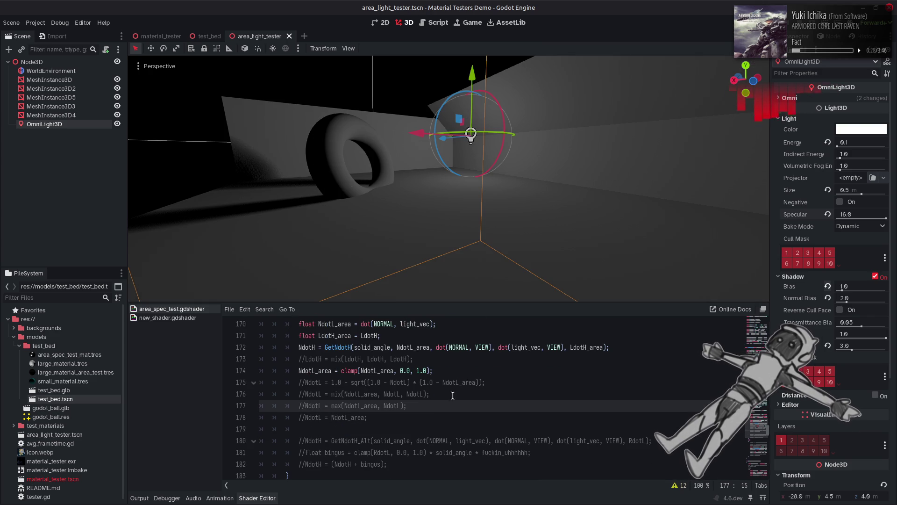
scroll(311, 417, "up", 1)
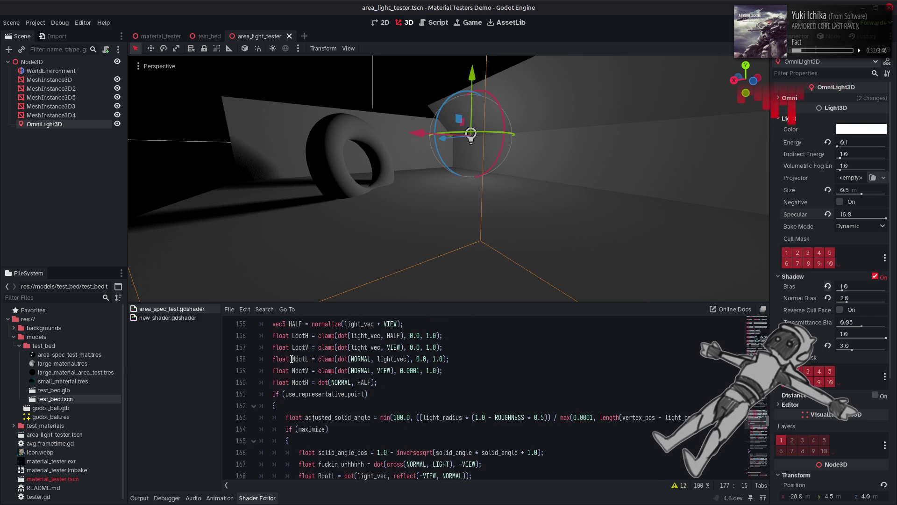
Copy line 158's clamped NdotL line into a new line 179 and save.
left_click_drag(292, 359, 472, 359)
key("ctrl+c")
scroll(468, 364, "down", 6)
left_click(386, 383)
key("Return")
key("ctrl+v")
key("ctrl+s")
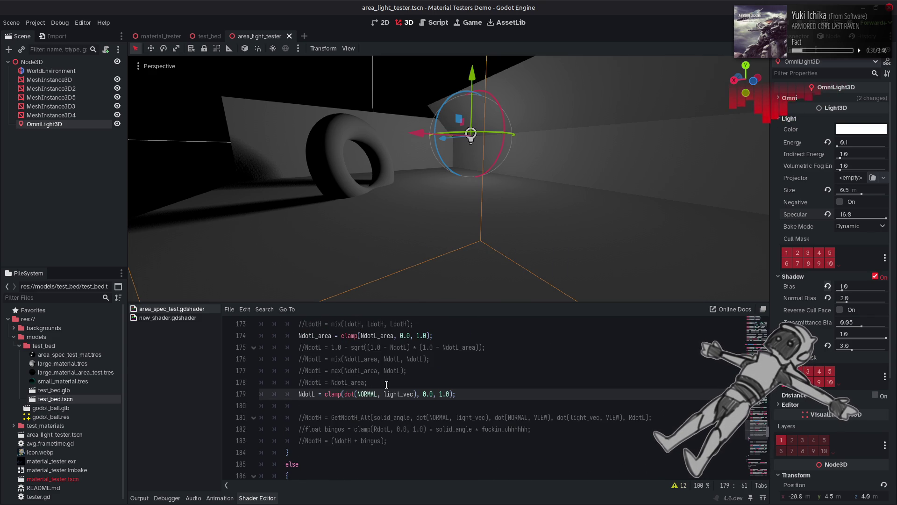
Look up solid_angle and select the (1.0 - inversesqrt(...)) term in the solid_angle_cos formula.
scroll(398, 401, "up", 6)
scroll(398, 401, "up", 3)
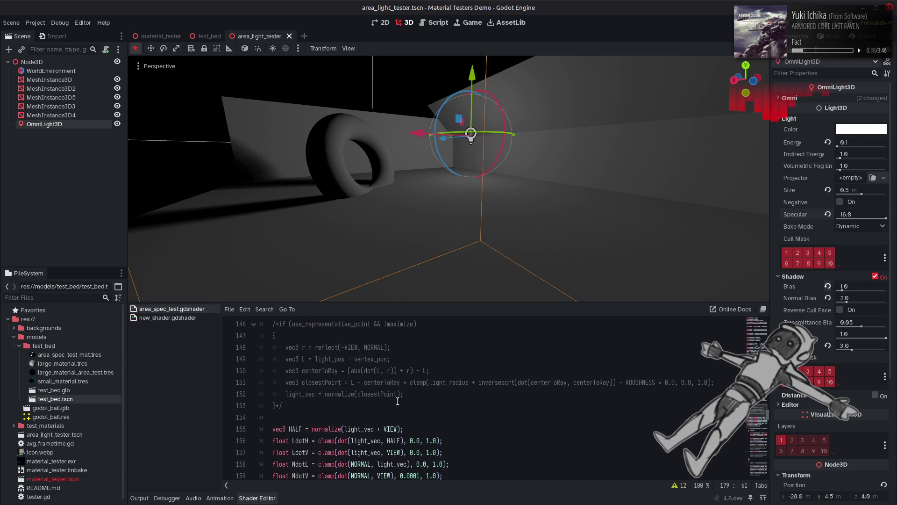
scroll(398, 401, "up", 3)
double_click(311, 394)
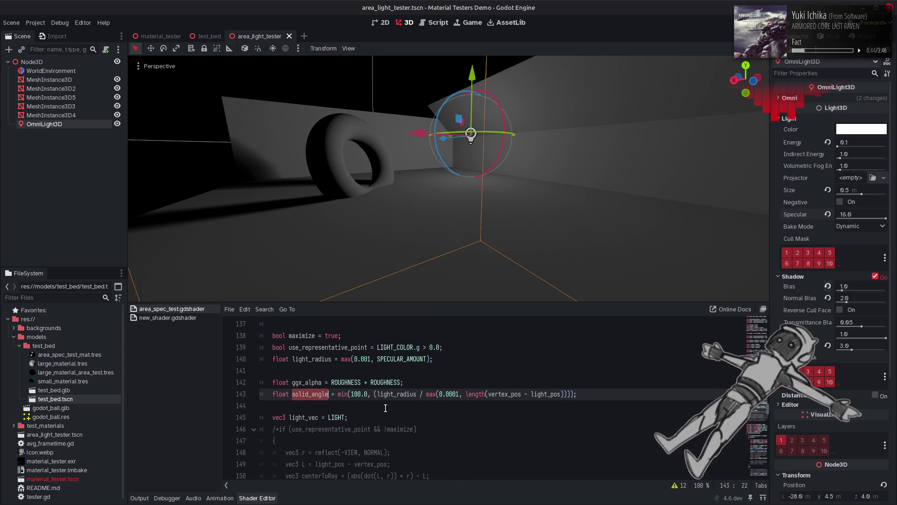
scroll(386, 408, "down", 1)
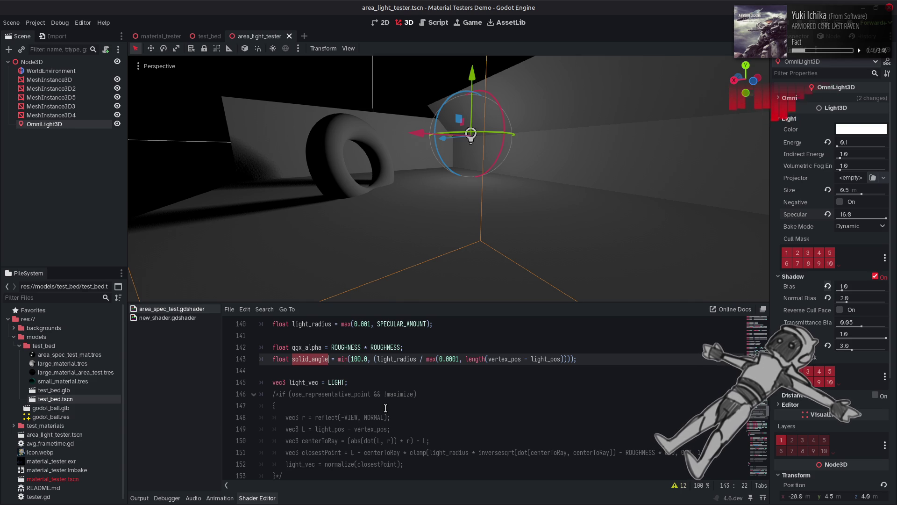
scroll(385, 408, "down", 6)
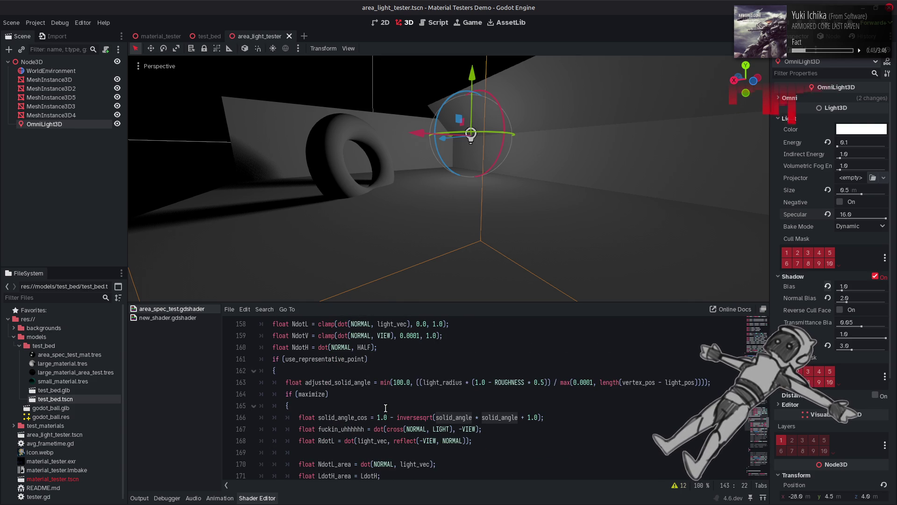
scroll(385, 408, "down", 1)
double_click(358, 382)
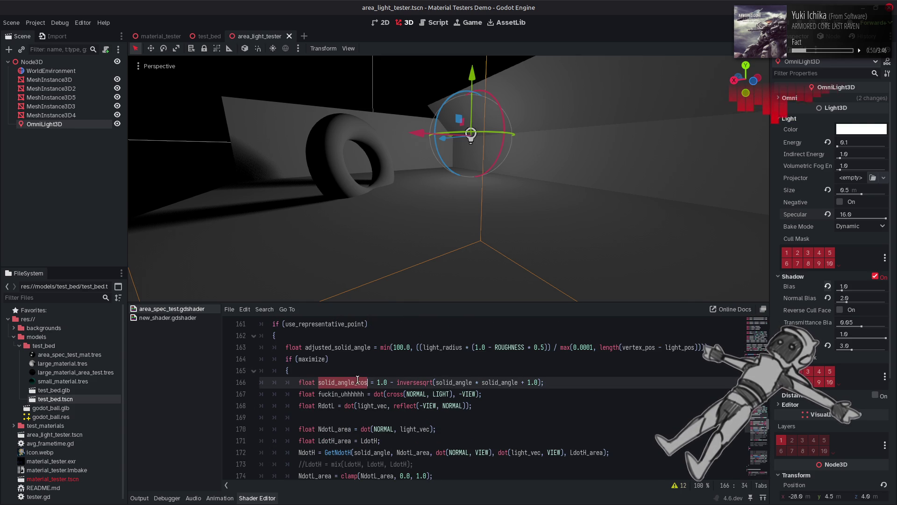
left_click(433, 383)
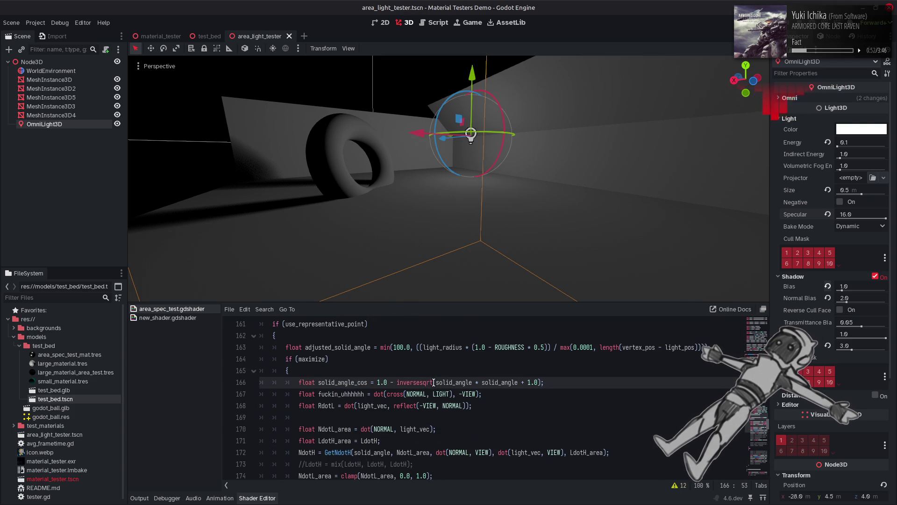
left_click_drag(540, 382, 383, 384)
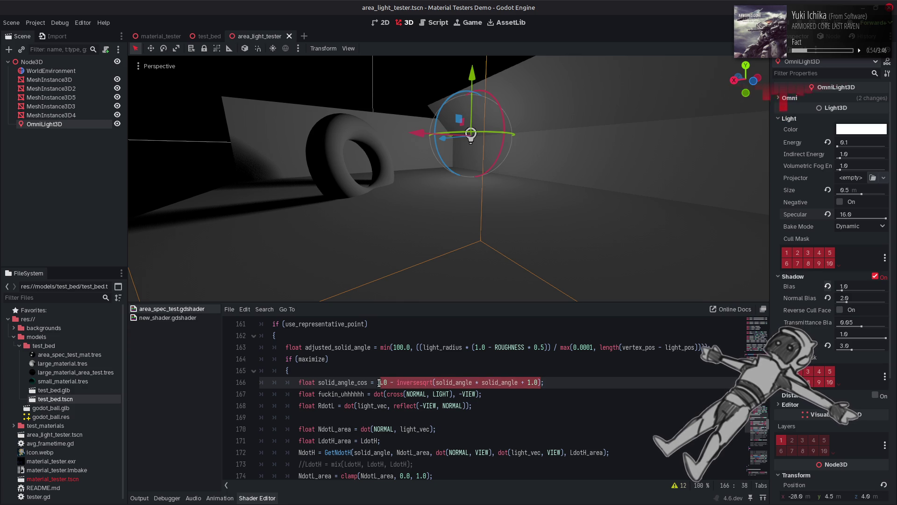
On line 179, add the solid-angle term to dot(NORMAL, light_vec), divide by the term, and save.
scroll(458, 410, "down", 5)
left_click(462, 395)
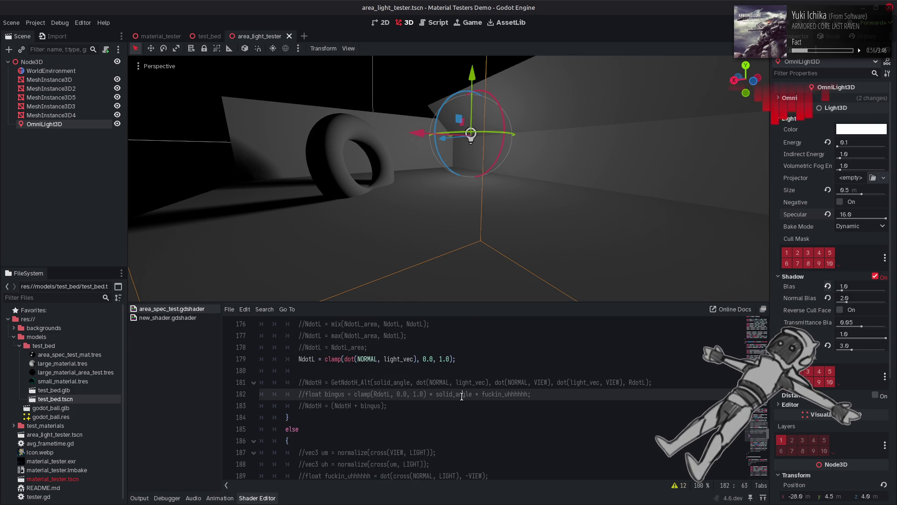
left_click(417, 359)
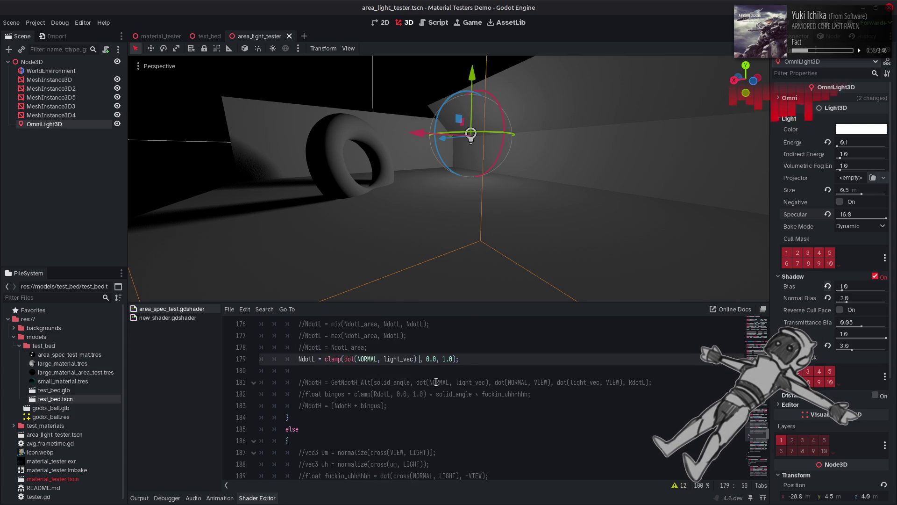
type("+ ()")
key("ctrl+v")
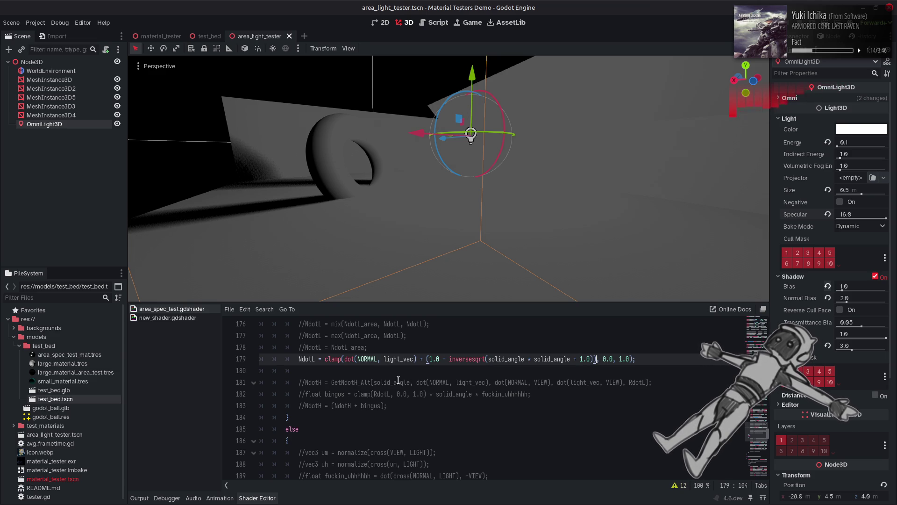
type(")")
left_click(345, 359)
type("(")
left_click(605, 360)
type("/ (")
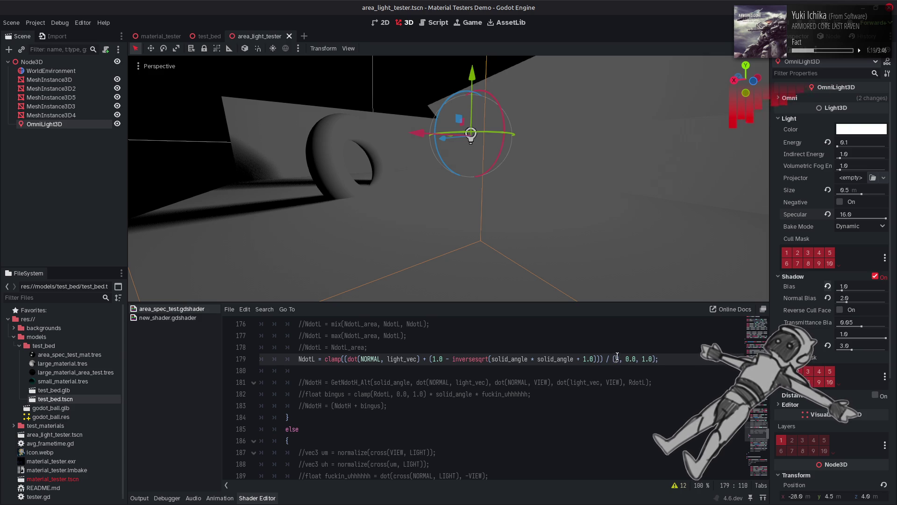
key("ctrl+v")
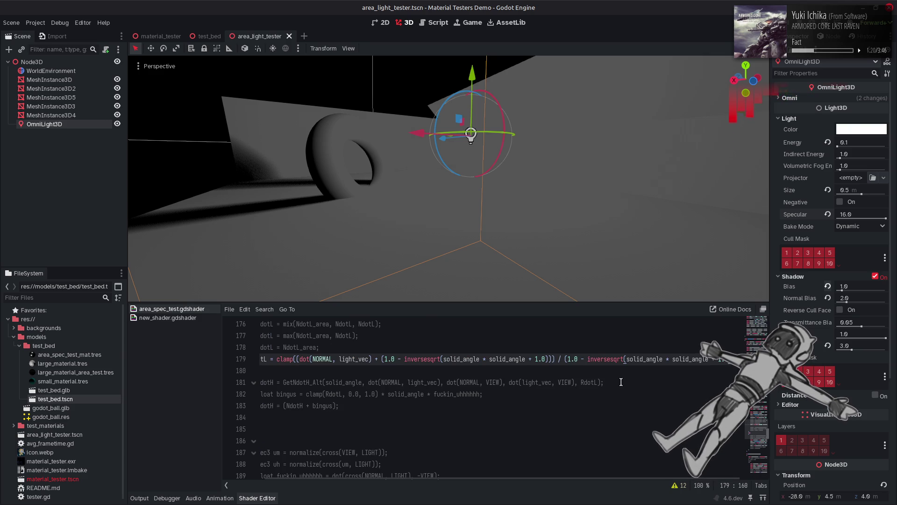
key("ctrl+s")
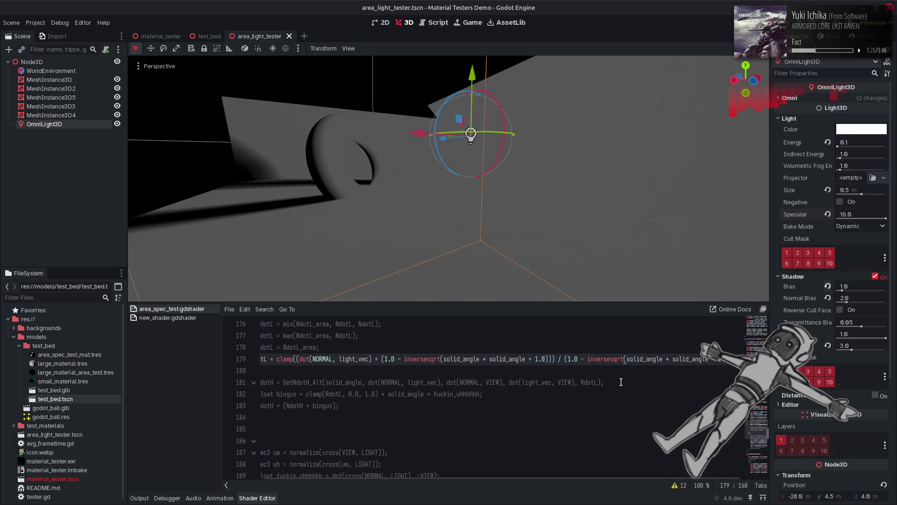
Change the denominator to 1.0 + the solid-angle term and save the shader.
left_click(566, 359)
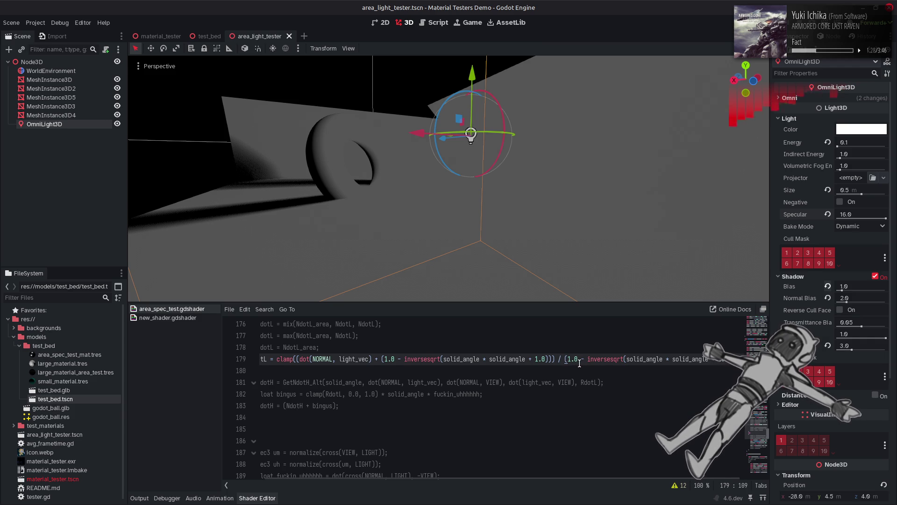
scroll(544, 482, "right", 1)
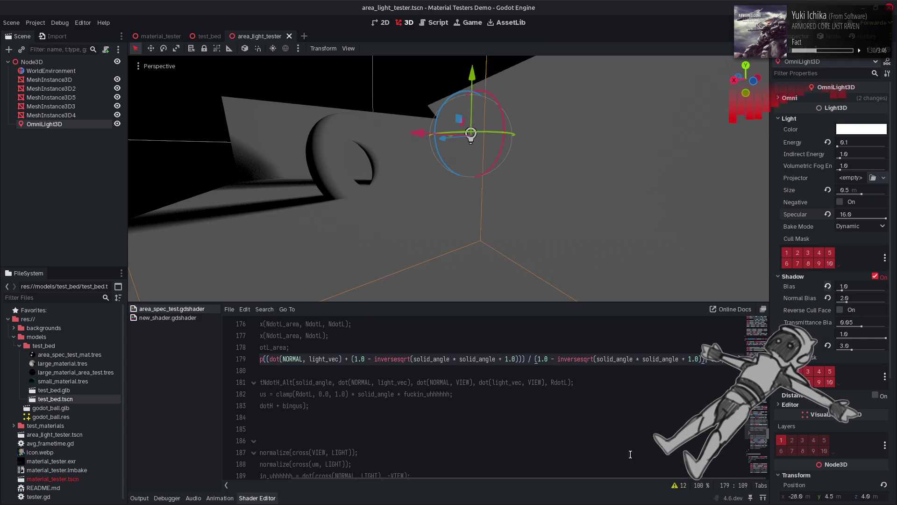
key("Right")
type("1.")
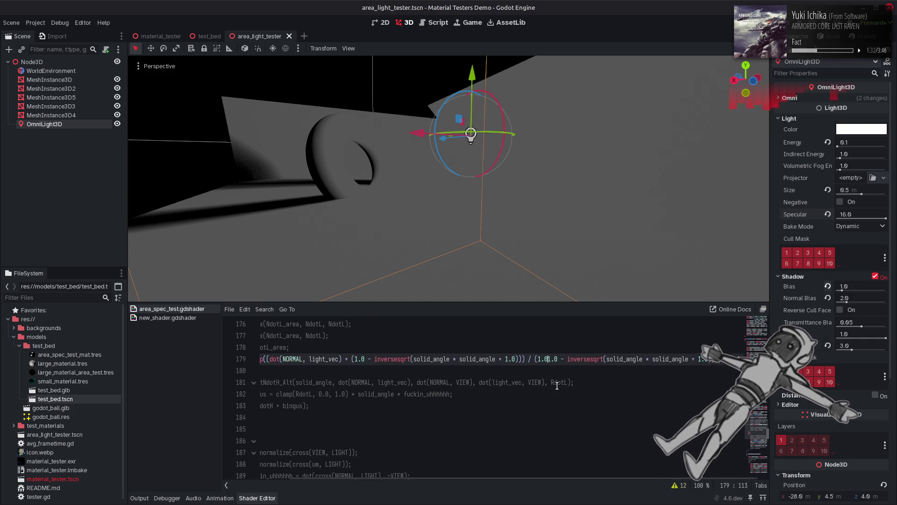
type("0 + (")
scroll(641, 481, "right", 1)
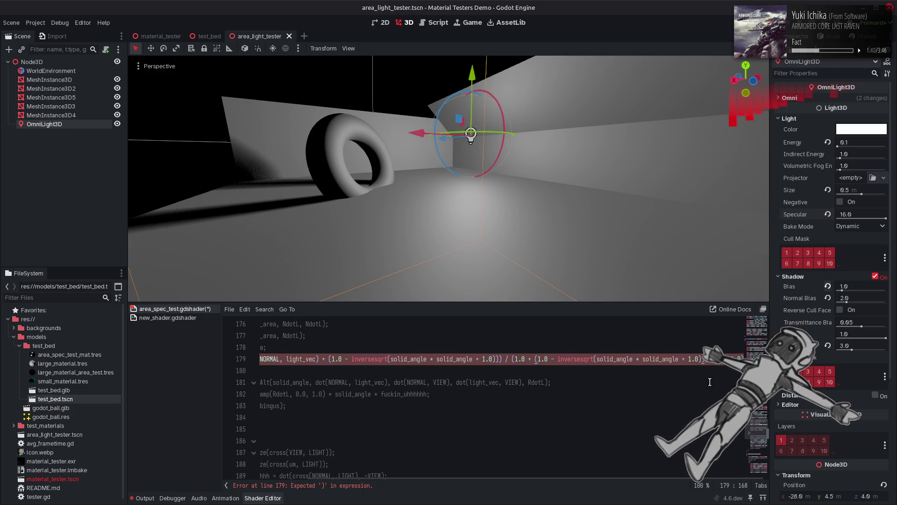
key("ctrl+s")
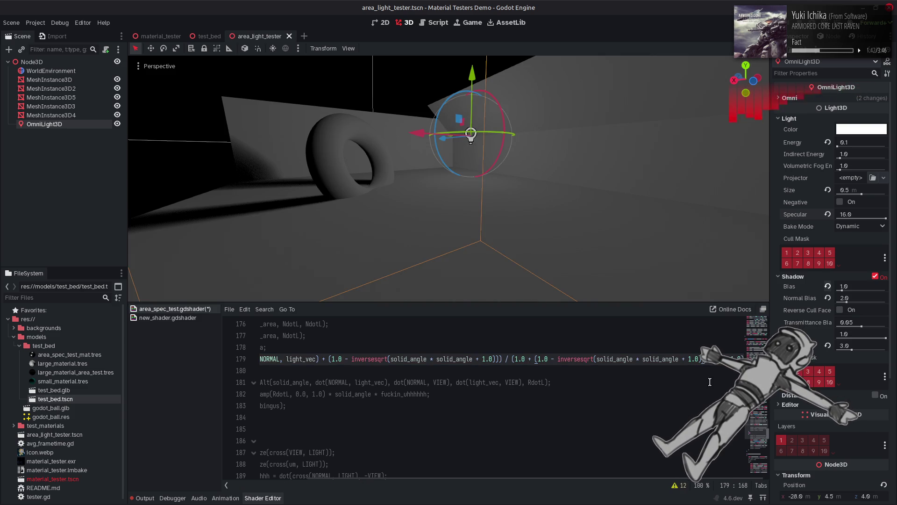
Compare the light's Specular at 0.0 versus 16.0 with undo/redo, ending back at 16.0.
left_click_drag(581, 478, 337, 457)
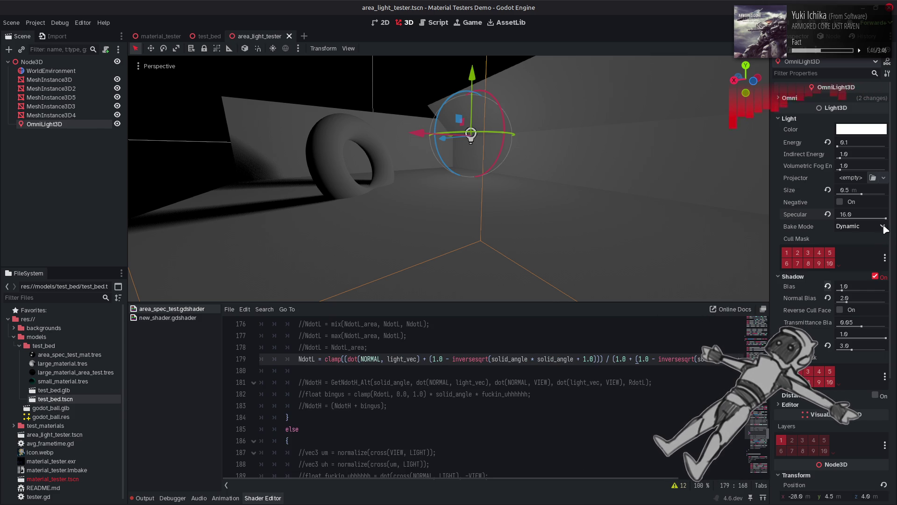
left_click_drag(885, 218, 837, 218)
key("ctrl+z")
key("ctrl+shift+z")
key("ctrl+z")
key("ctrl+shift+z")
key("ctrl+z")
key("ctrl+shift+z")
key("ctrl+z")
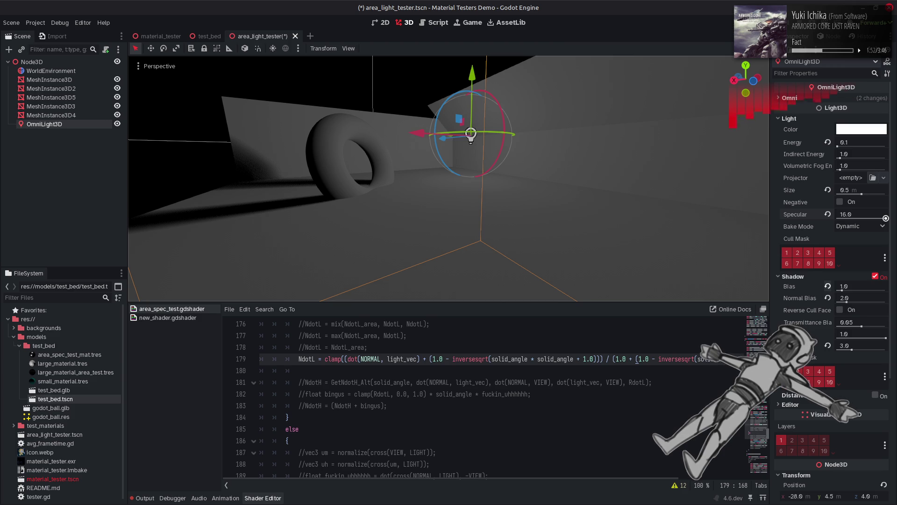
key("ctrl+shift+z")
key("ctrl+z")
Turn off the OmniLight3D's Shadow and inspect the unshadowed torus and floor.
mouse_move(443, 165)
left_mouse_down()
mouse_move(486, 131)
mouse_move(495, 135)
left_mouse_up()
left_click(875, 276)
left_click_drag(572, 167, 572, 167)
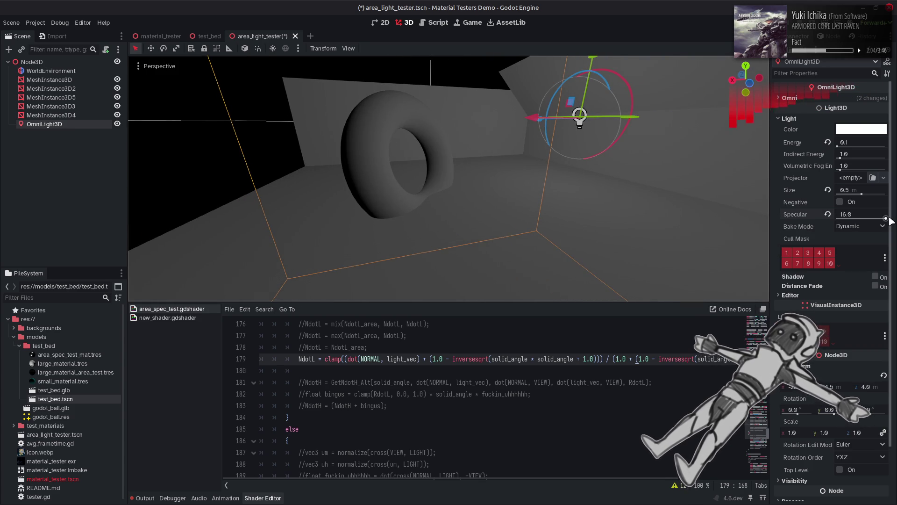
mouse_move(886, 218)
left_mouse_down()
mouse_move(739, 223)
mouse_move(876, 227)
mouse_move(776, 225)
mouse_move(885, 218)
left_mouse_up()
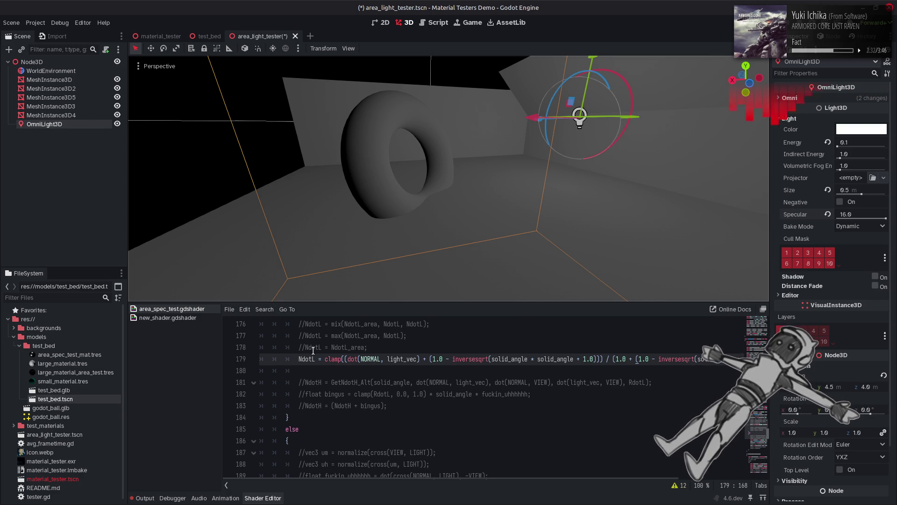
left_click(302, 359)
Comment out line 179's wrapped formula and start a new NdotL = clamp(..., 0.0, 1.0) line below.
key("Home")
type("//")
key("End")
key("Return")
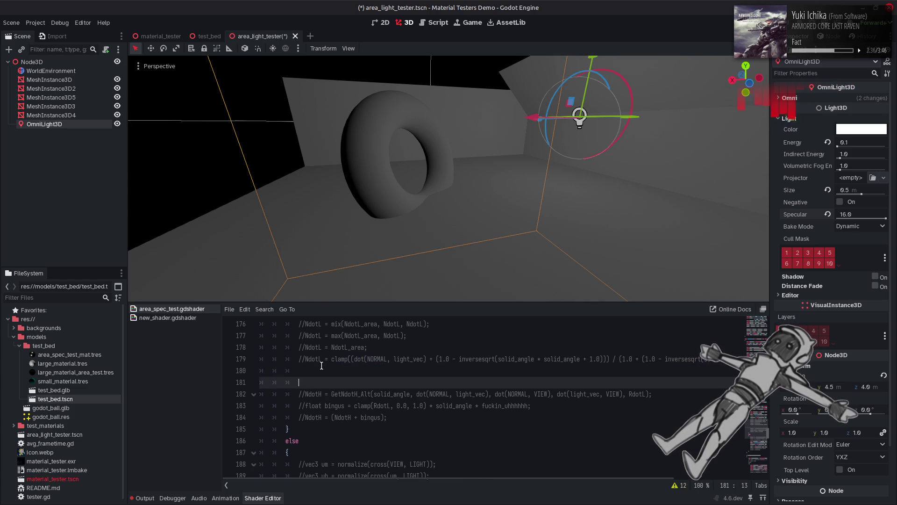
type("NdotL = clamp")
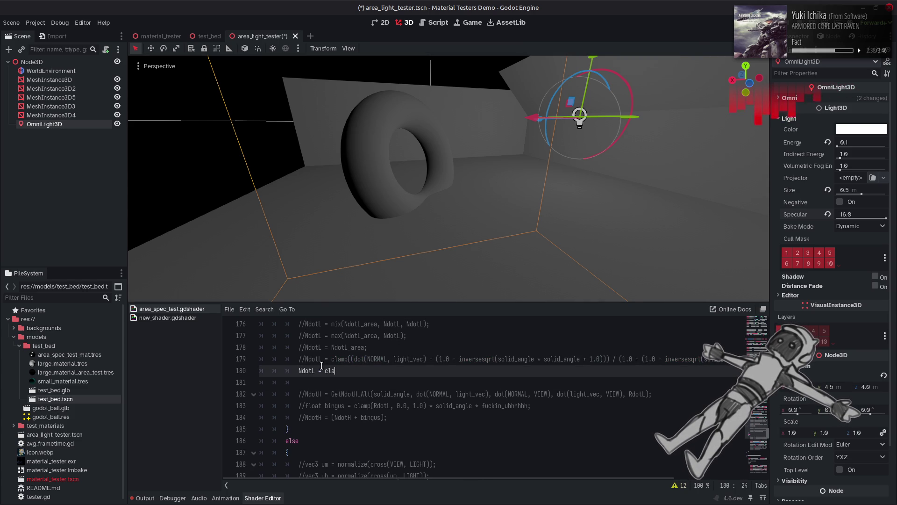
type(");")
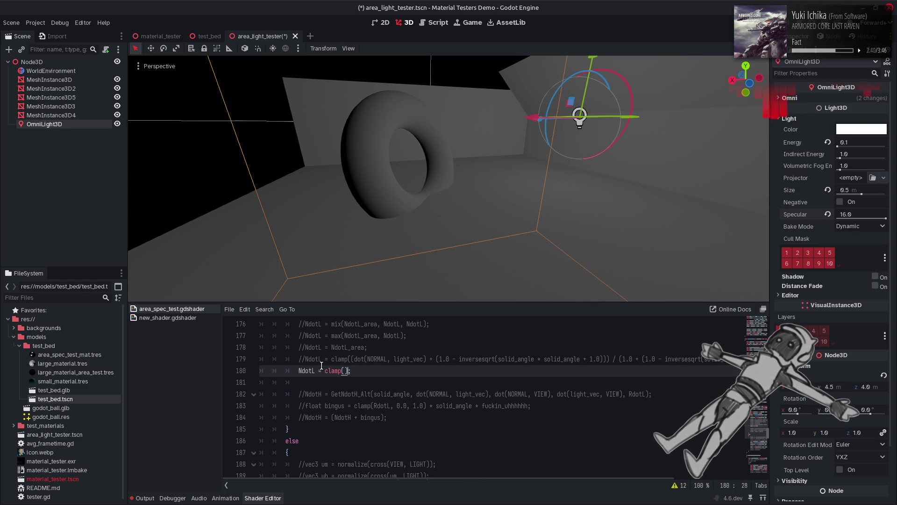
type("0.0, 1.0")
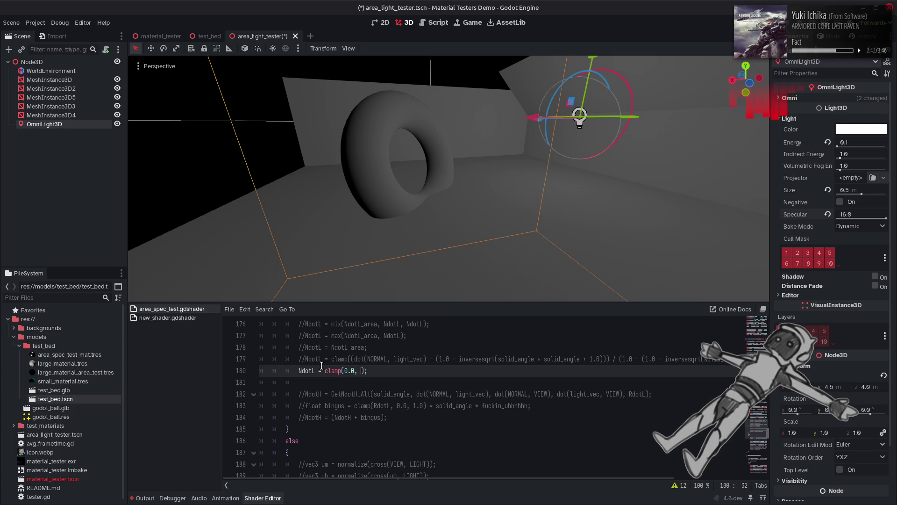
Fill the clamp on line 180 with dot(NORMAL, light_vec) copied from line 179, and save.
left_click_drag(426, 359, 355, 359)
key("ctrl+c")
left_click(344, 371)
key("ctrl+v")
type(",")
left_click(513, 370)
key("ctrl+s")
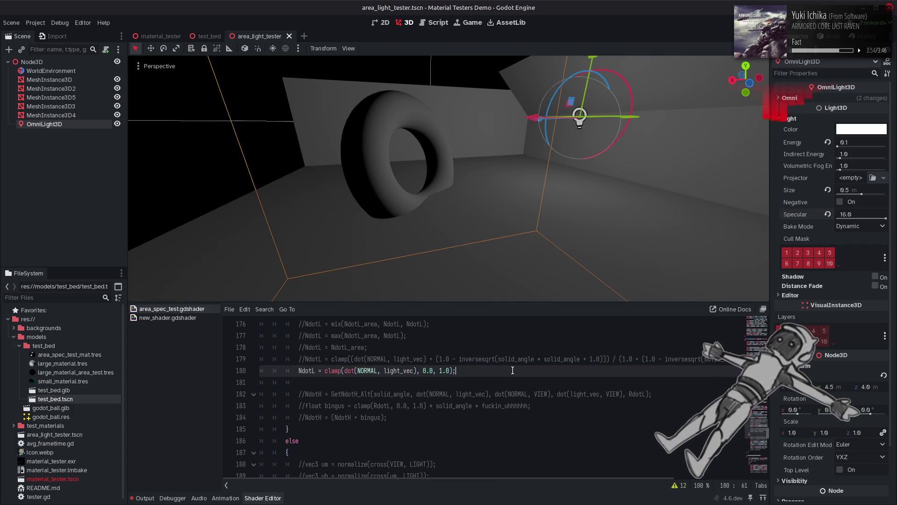
left_click(345, 371)
Wrap line 180's dot product in cos(acos(...)) and save.
type("acos")
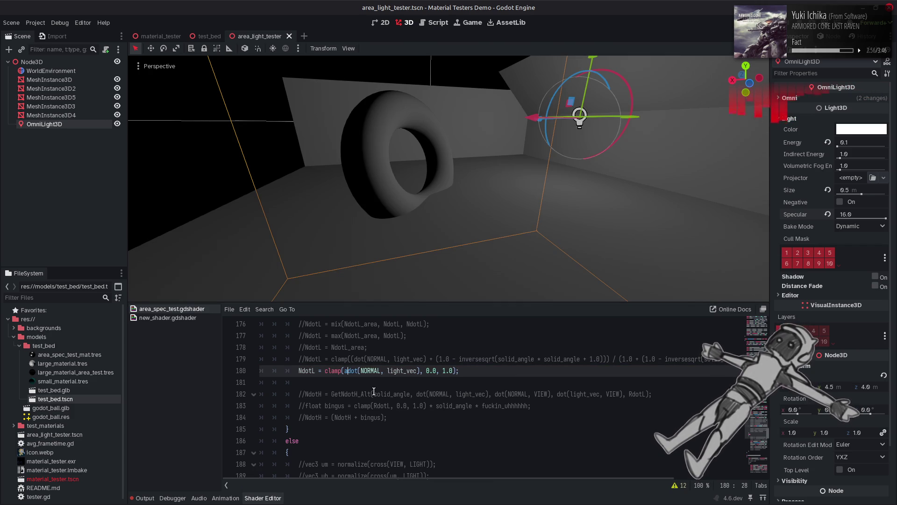
type("(")
left_click(431, 370)
type(")")
left_click(346, 371)
type("cos")
key("ctrl+s")
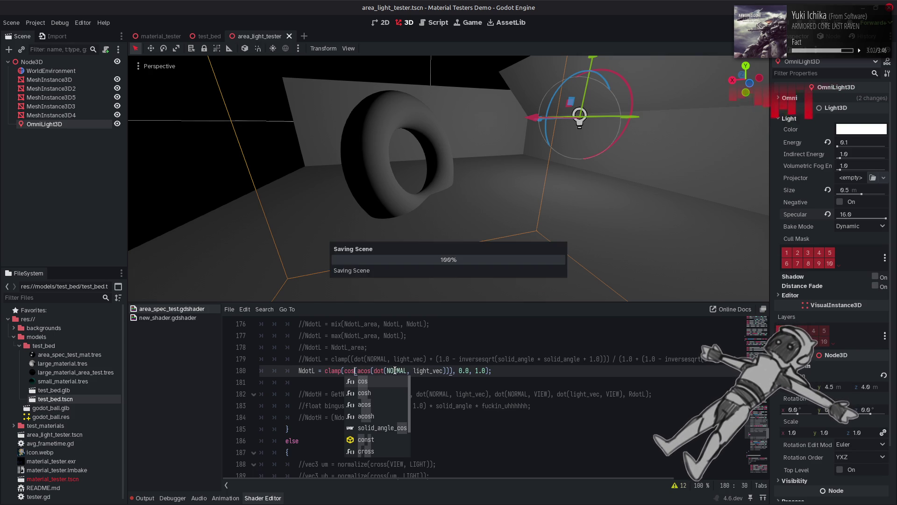
type("(")
Add solid_angle after the acos term inside cos on line 180, experimenting with minus signs.
left_click(490, 359)
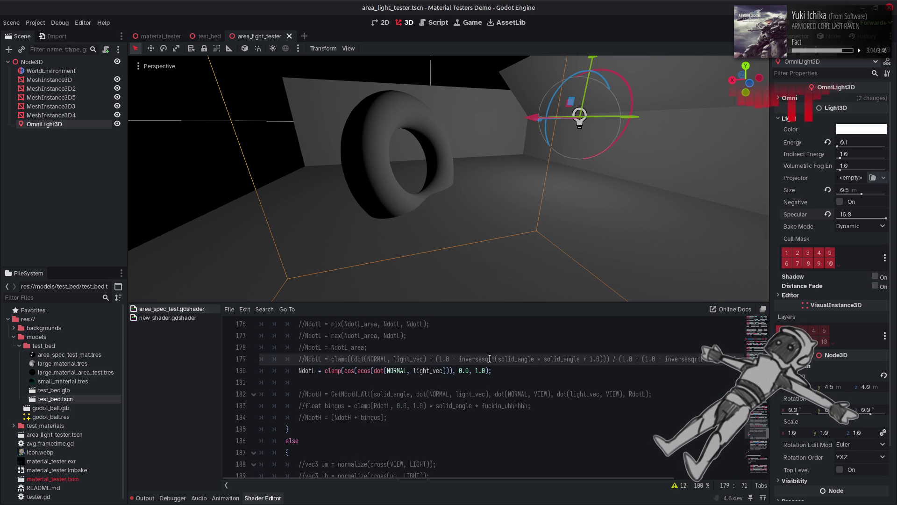
double_click(555, 359)
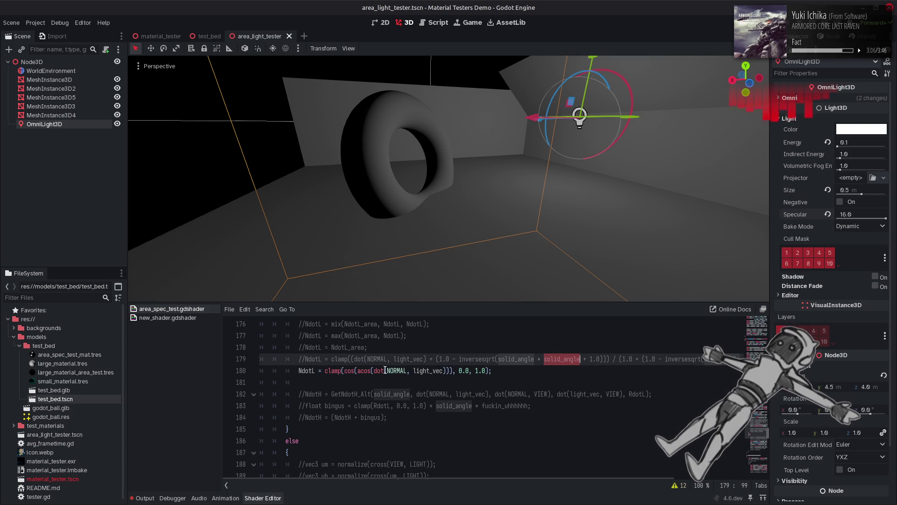
left_click(371, 370)
left_click(450, 370)
type("+ solid_angle")
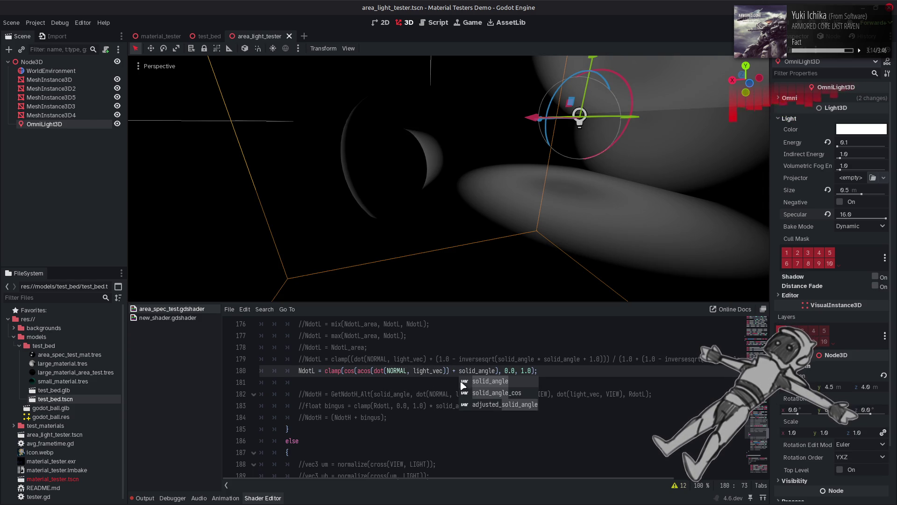
left_click(461, 370)
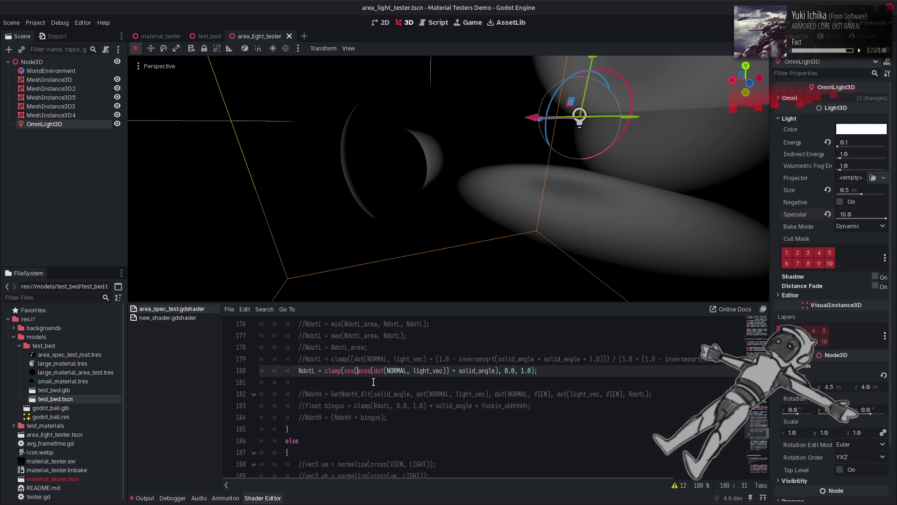
type("-")
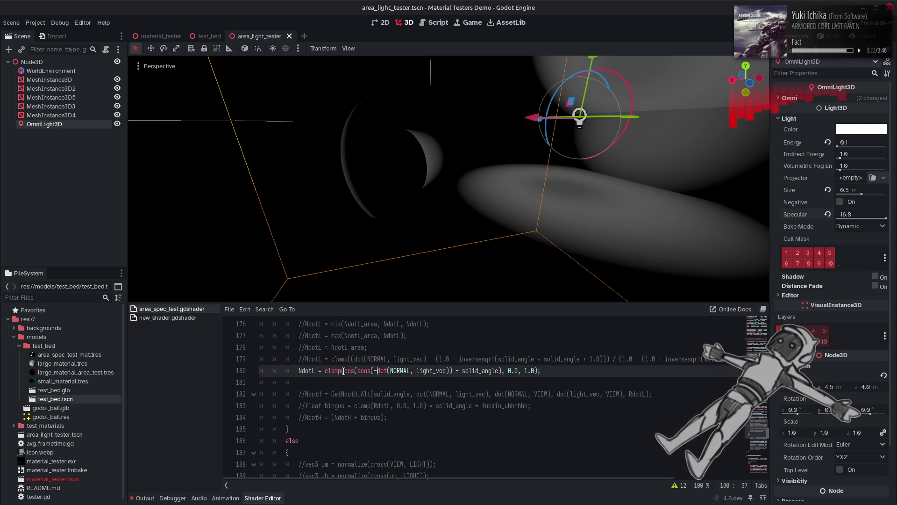
type("-")
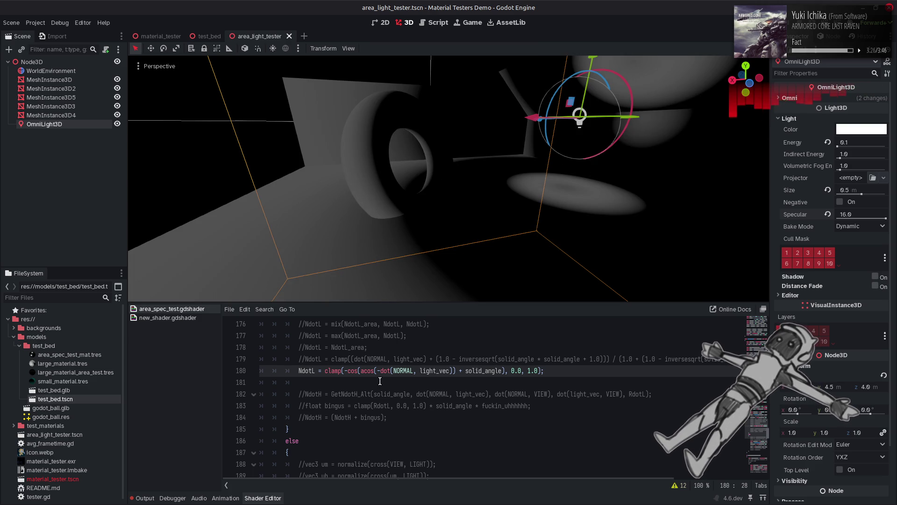
Clean up the signs so line 180 reads cos(acos(dot(NORMAL, light_vec)) - solid_angle), and save.
key("BackSpace")
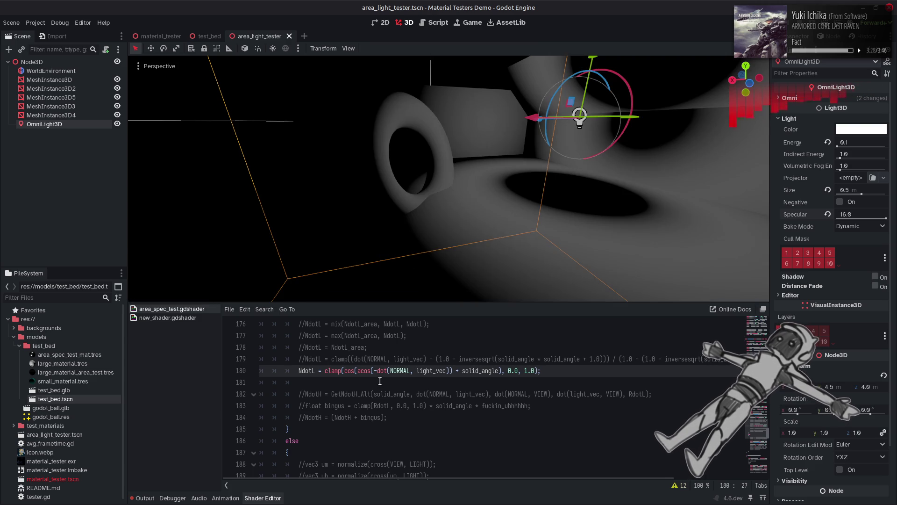
left_click(358, 370)
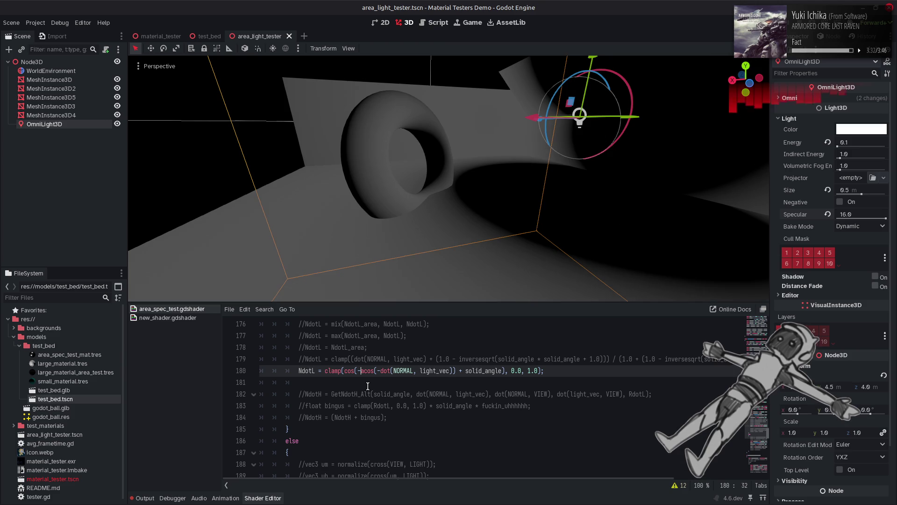
key("BackSpace")
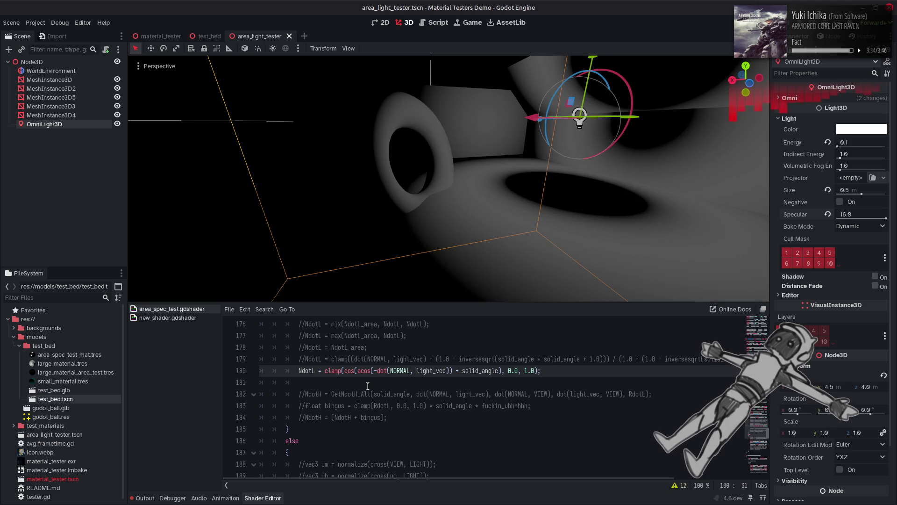
left_click(379, 370)
key("BackSpace")
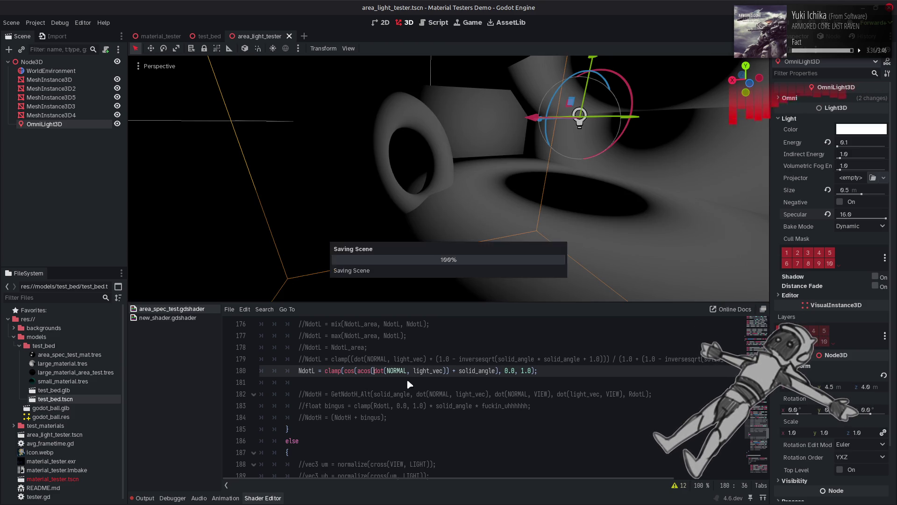
left_click(456, 371)
key("BackSpace")
type("-")
key("ctrl+s")
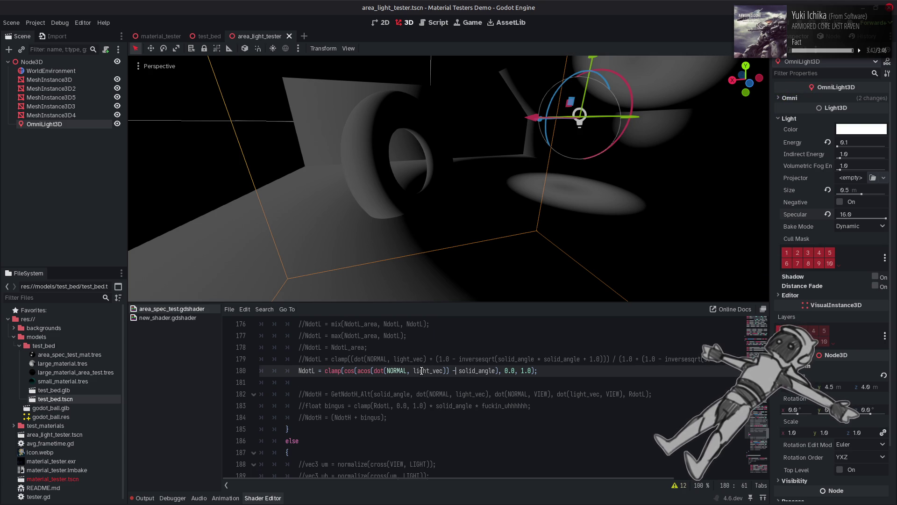
Check the RdotL code near line 214, then return to line 180.
scroll(421, 370, "down", 8)
scroll(422, 371, "down", 4)
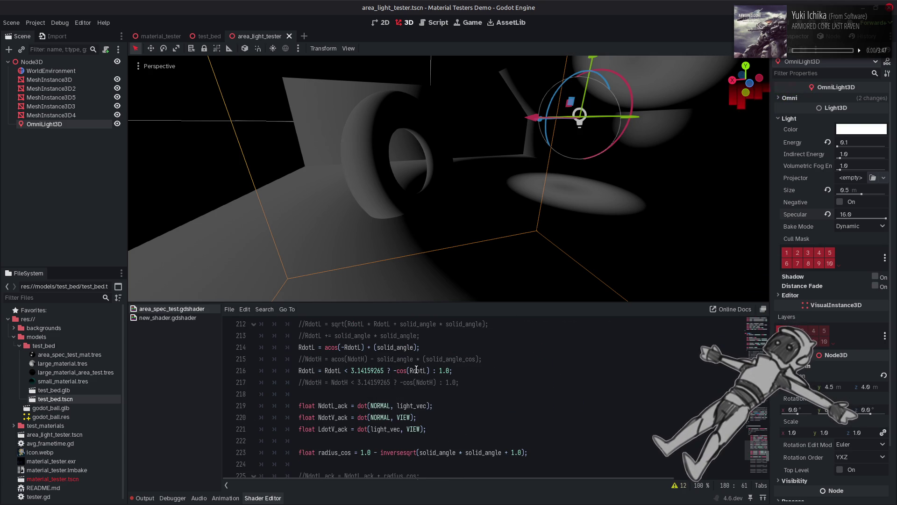
scroll(422, 371, "up", 1)
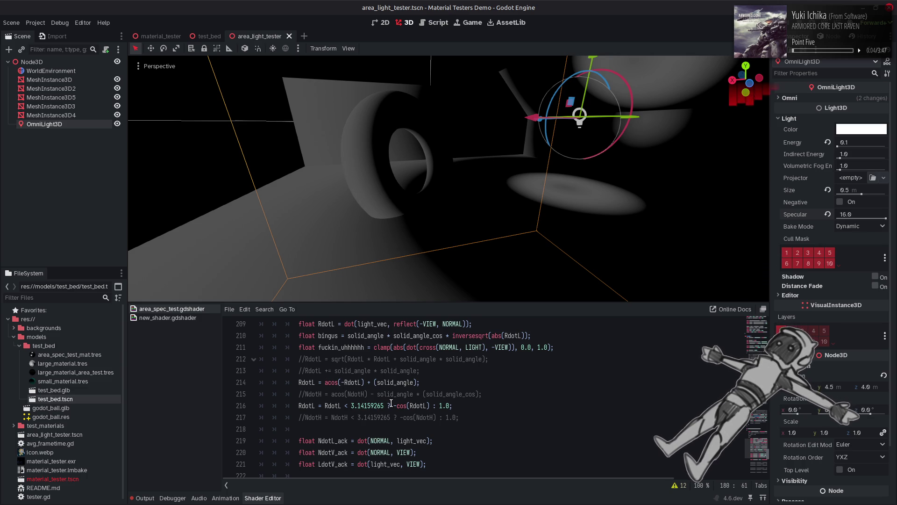
left_click(444, 383)
key("alt+Left")
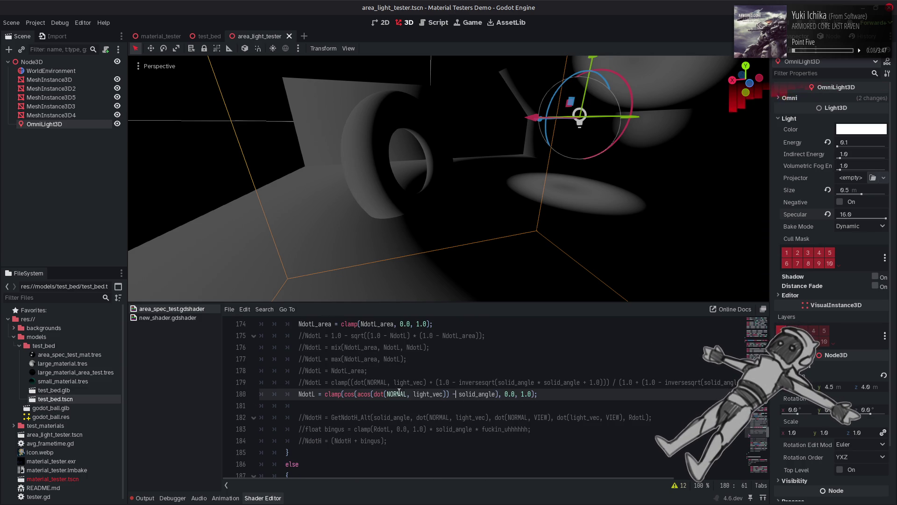
Make line 180 -cos(acos(-dot(NORMAL, light_vec)) + solid_angle) and save.
key("BackSpace")
type("+")
left_click(374, 394)
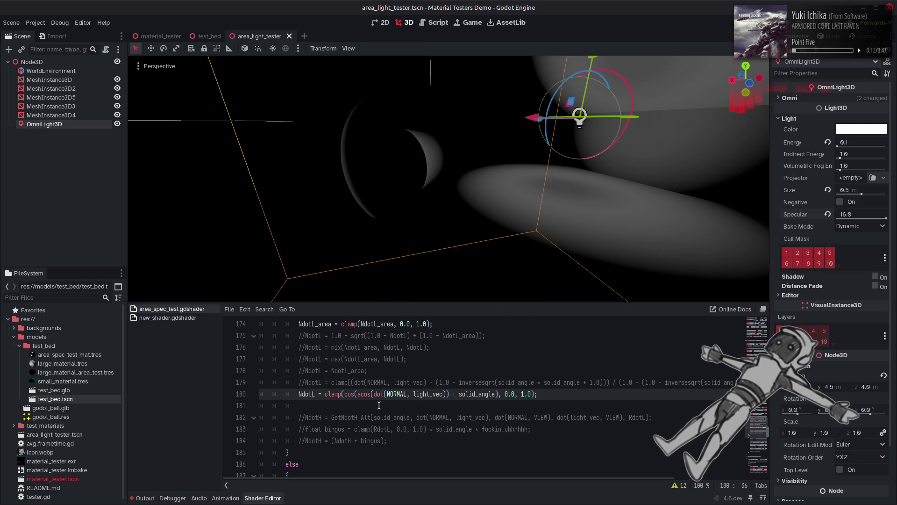
type("-")
left_click(356, 394)
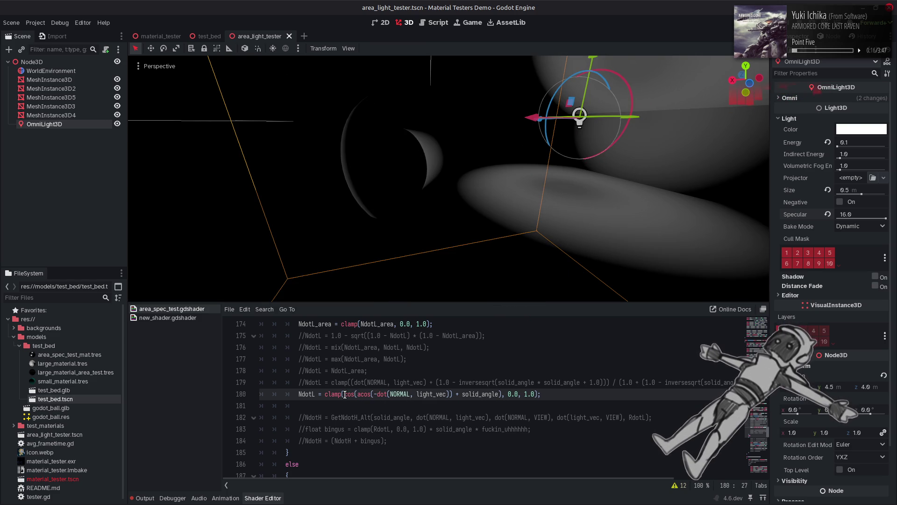
type("-")
key("ctrl+s")
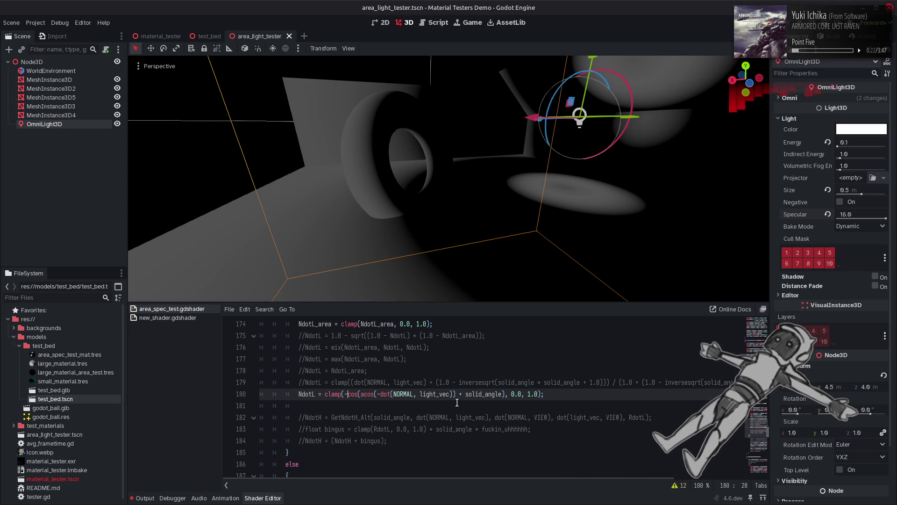
Append '/ solid_angle' to line 180 and save, with the light's Specular lowered.
double_click(476, 395)
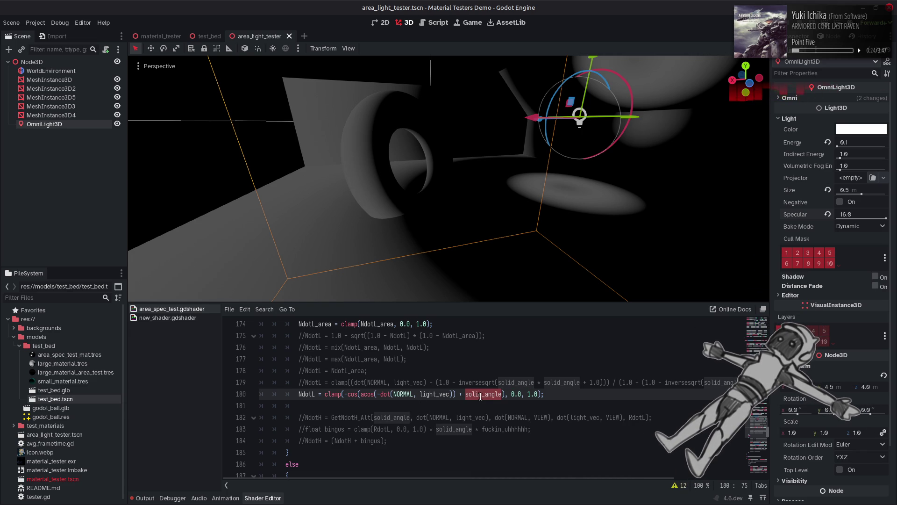
left_click_drag(884, 218, 832, 220)
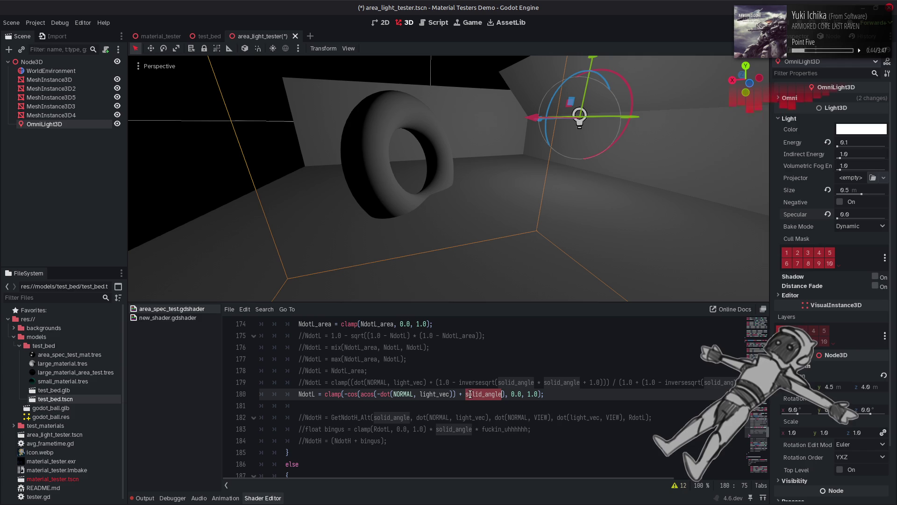
left_click(456, 394)
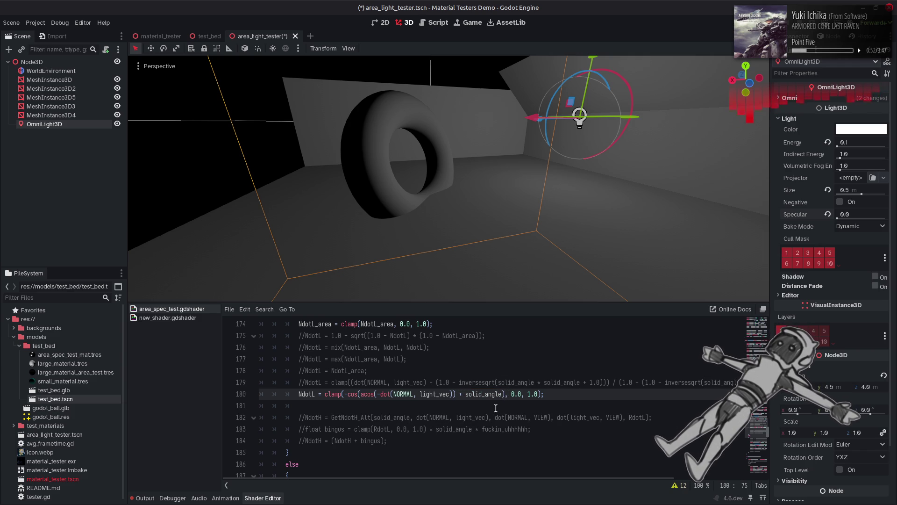
double_click(472, 395)
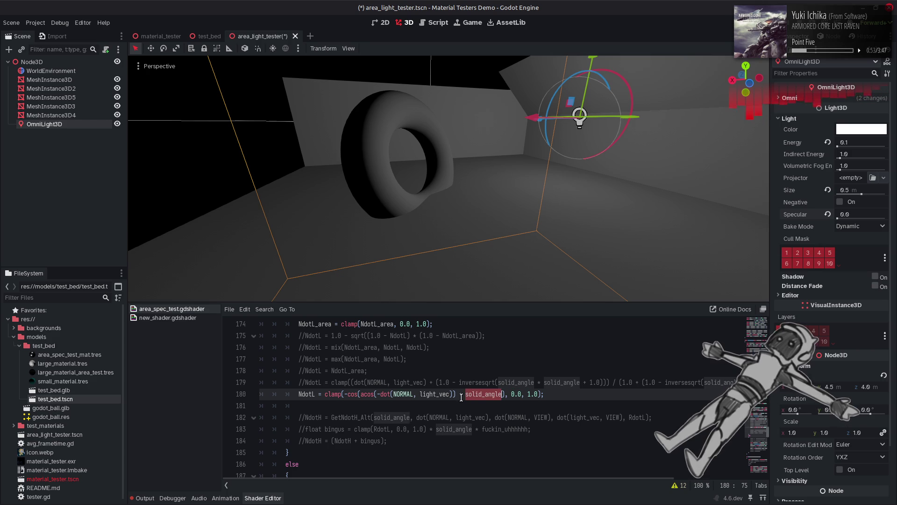
left_click(505, 395)
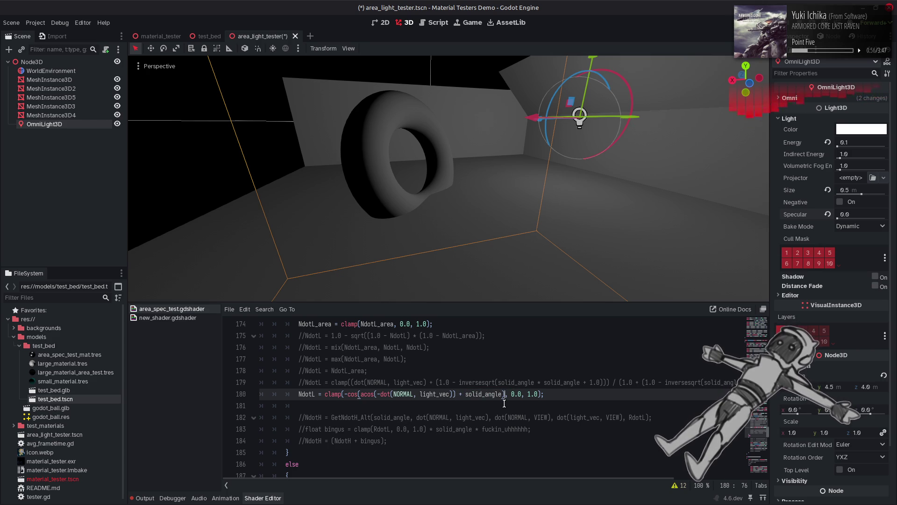
type("/ solid_angle")
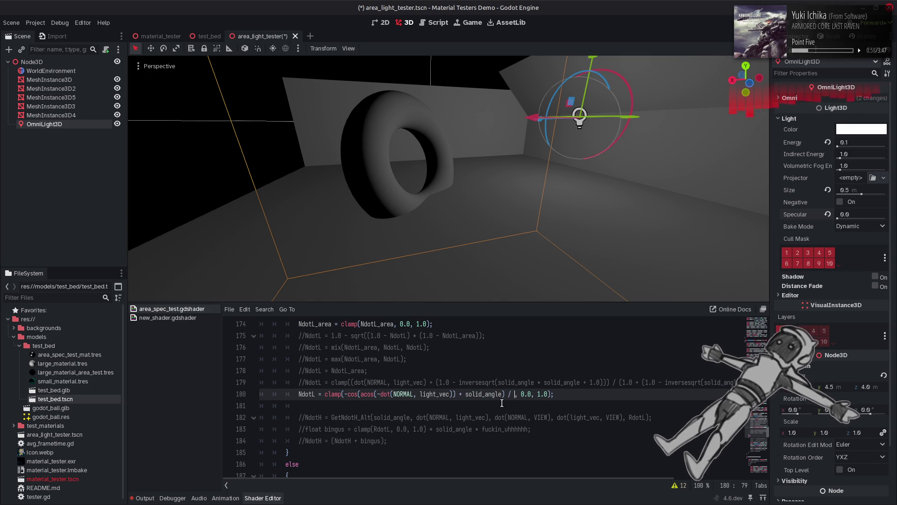
key("ctrl+s")
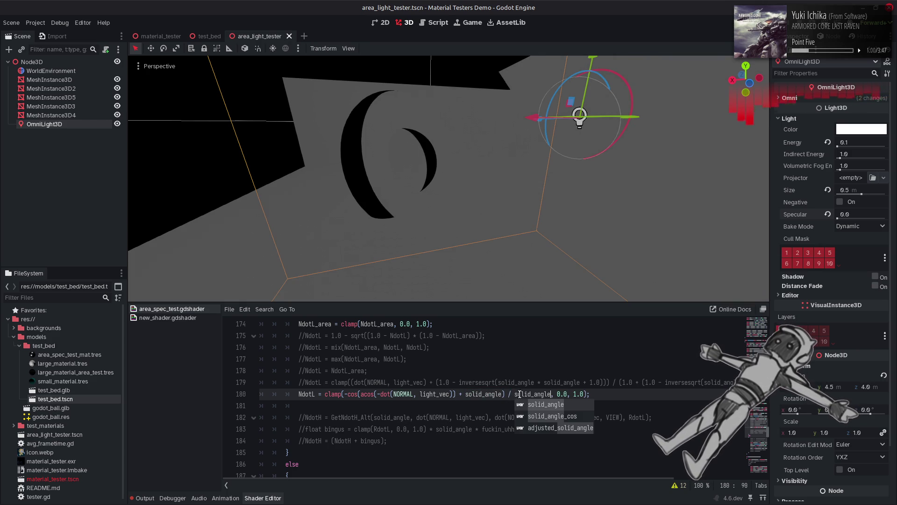
Raise Specular back toward 16, remove the added division, and save.
left_click_drag(838, 220, 891, 224)
left_click(523, 380)
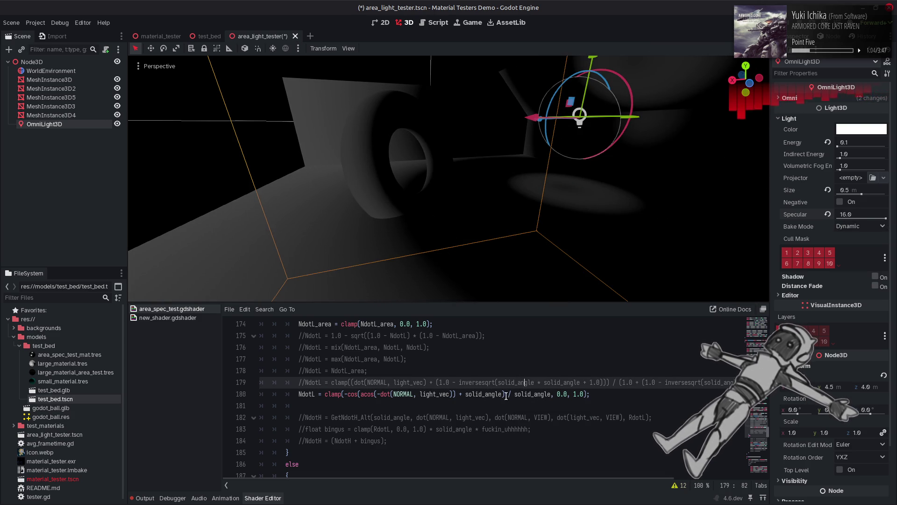
left_click(506, 394)
key("Delete")
key("Delete")
key("Delete")
key("ctrl+s")
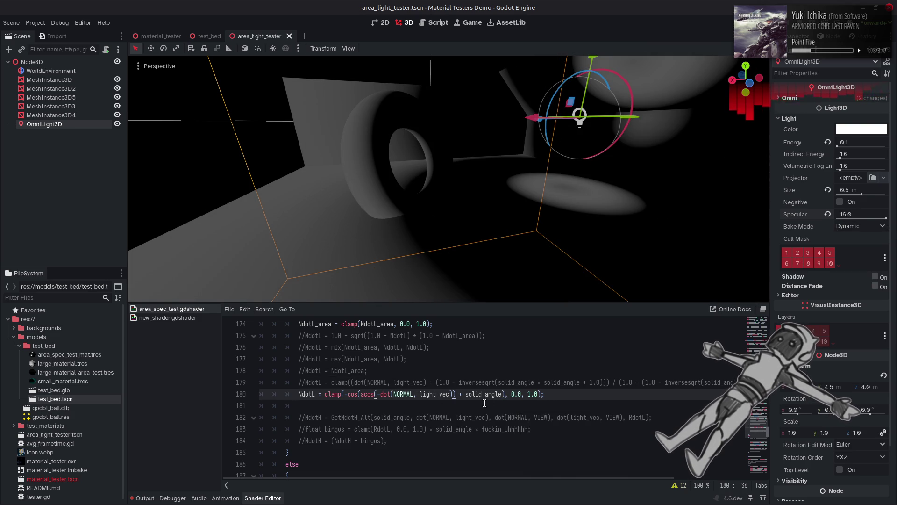
Re-add '/ solid_angle' and an opening bracket before acos on line 180, then save.
left_click(503, 394)
type("/ solid_angle")
left_click(504, 394)
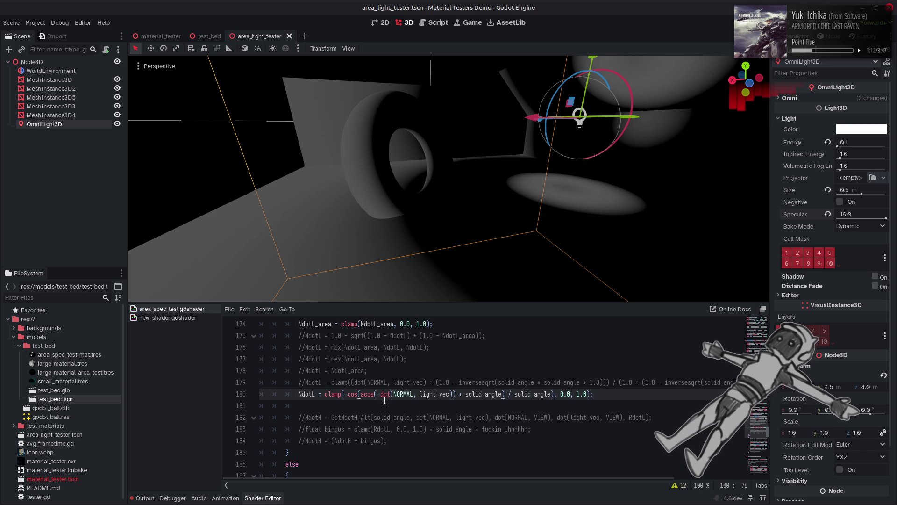
left_click(363, 394)
type("(")
key("ctrl+s")
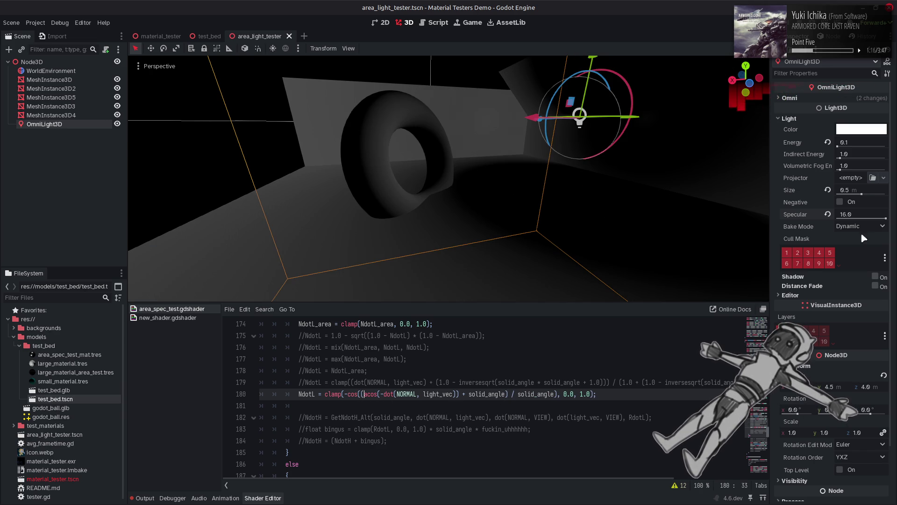
Sweep Specular to 0 and back up, then undo the line 180 edits and save.
left_click_drag(886, 218, 827, 220)
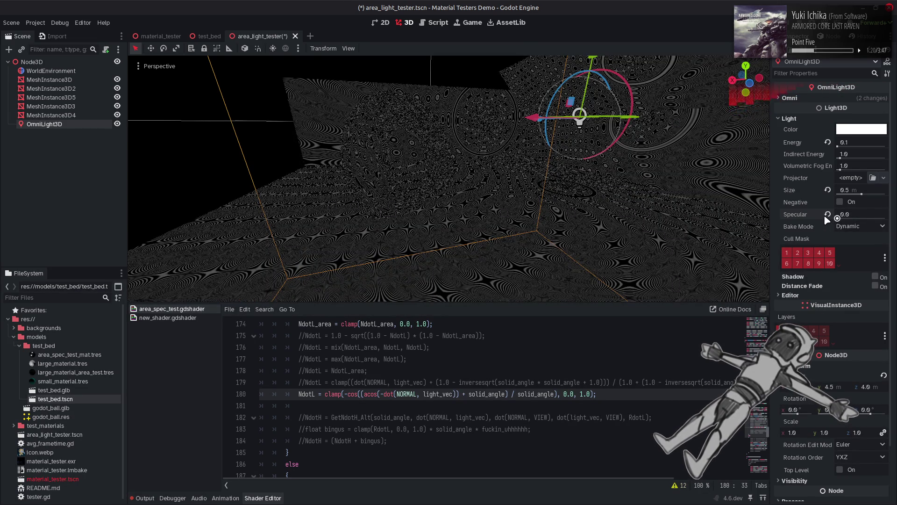
left_click_drag(837, 218, 875, 219)
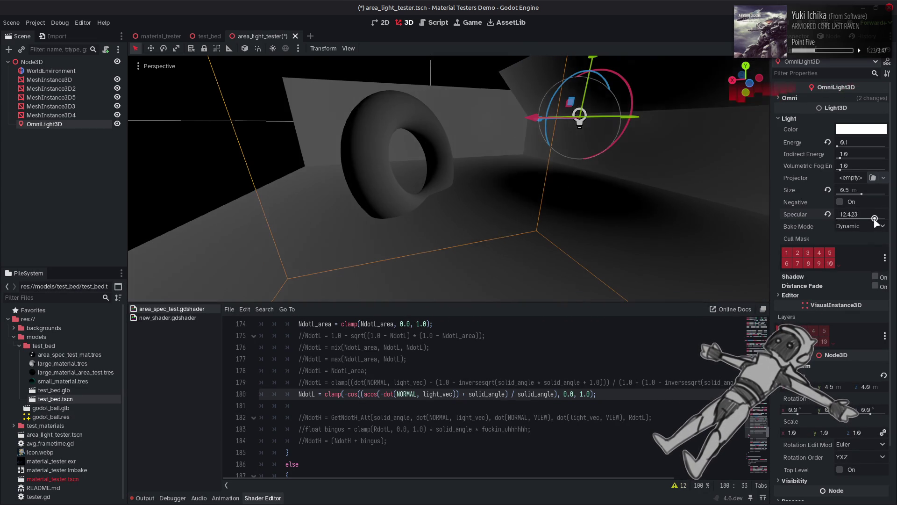
left_click(643, 344)
key("ctrl+z")
key("ctrl+z")
key("ctrl+Delete")
key("ctrl+Delete")
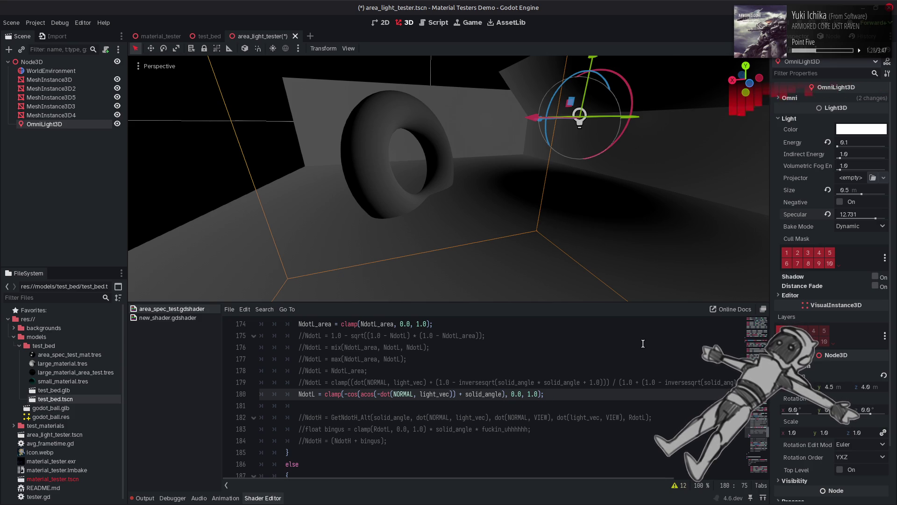
key("ctrl+s")
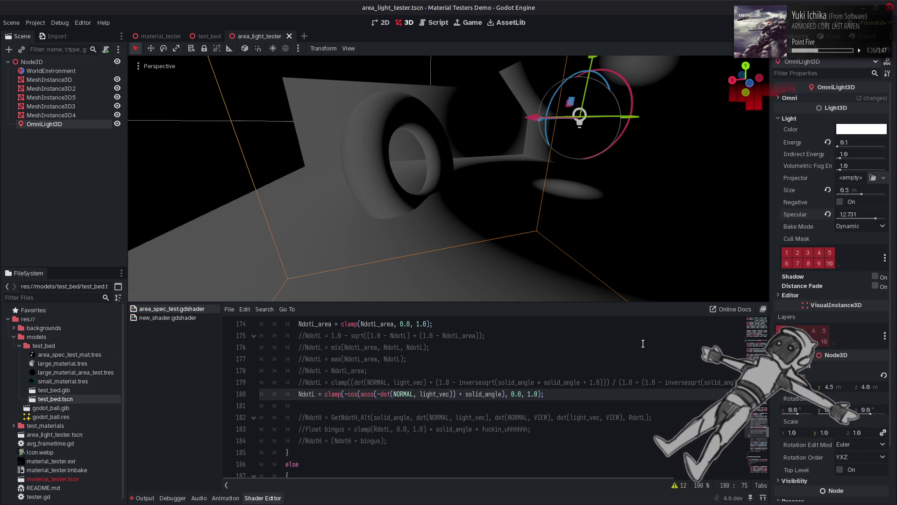
Change the solid_angle cap on line 143 from 100.0 to 3.14159265.
scroll(509, 382, "up", 3)
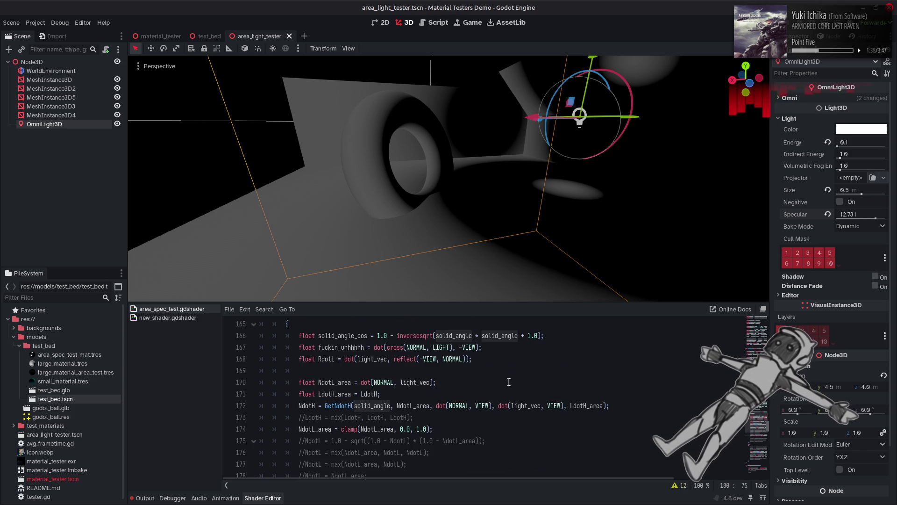
scroll(509, 382, "up", 4)
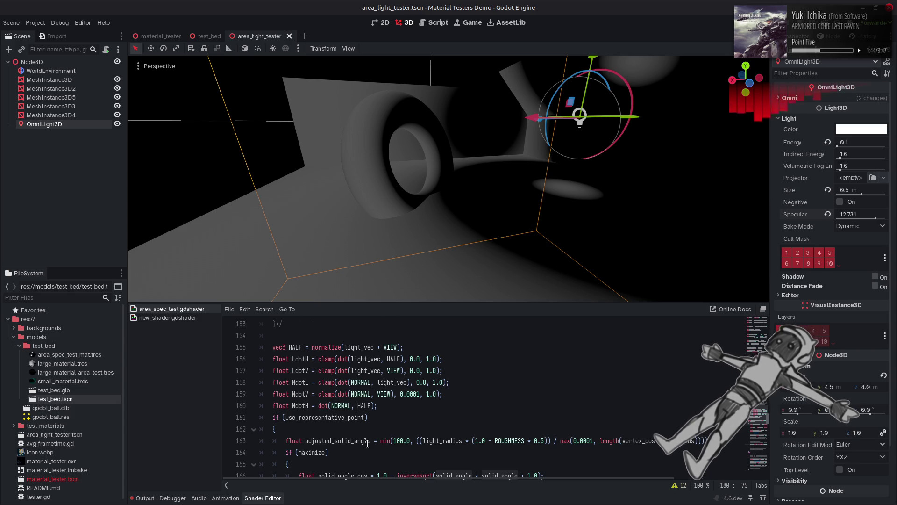
scroll(367, 443, "up", 2)
scroll(367, 442, "up", 3)
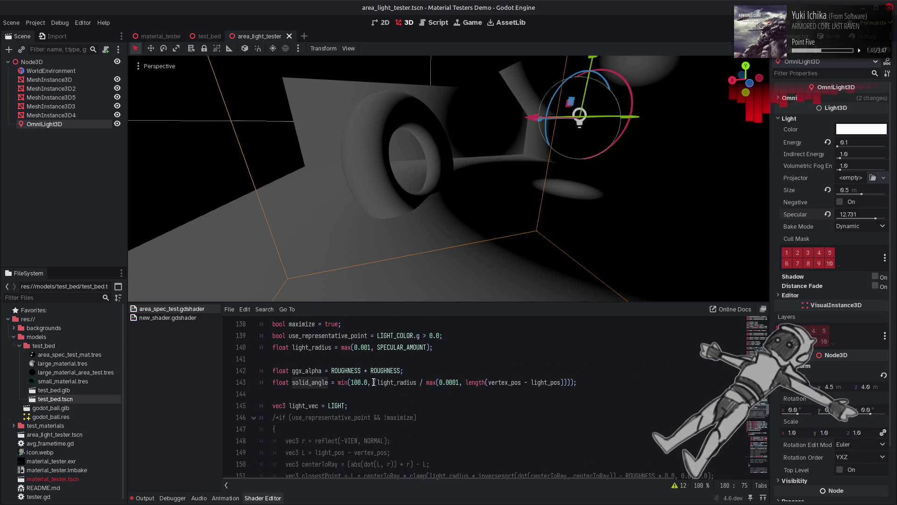
left_click(374, 383)
type("(")
double_click(358, 383)
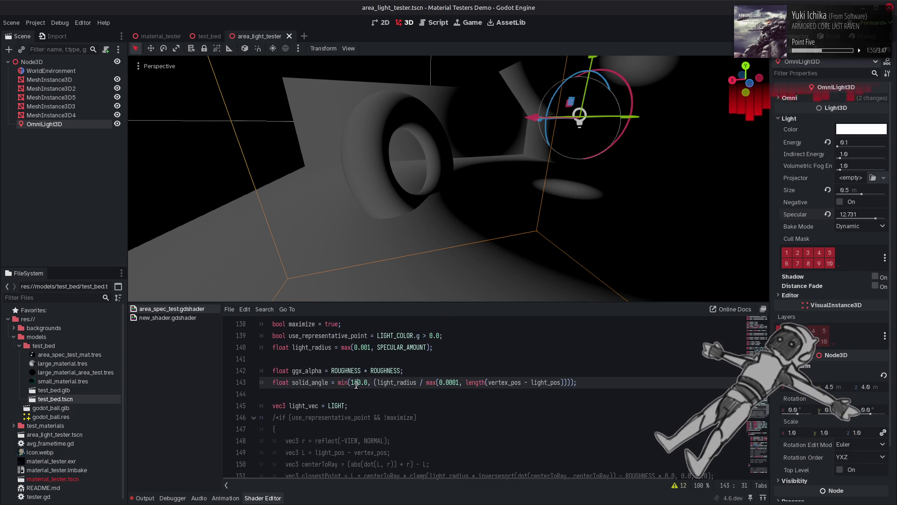
type("3")
key("BackSpace")
type("14159")
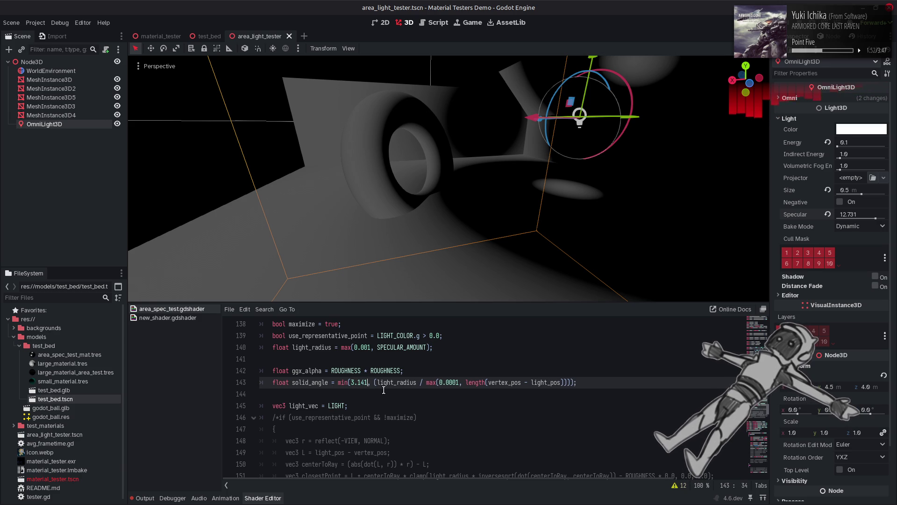
type("265")
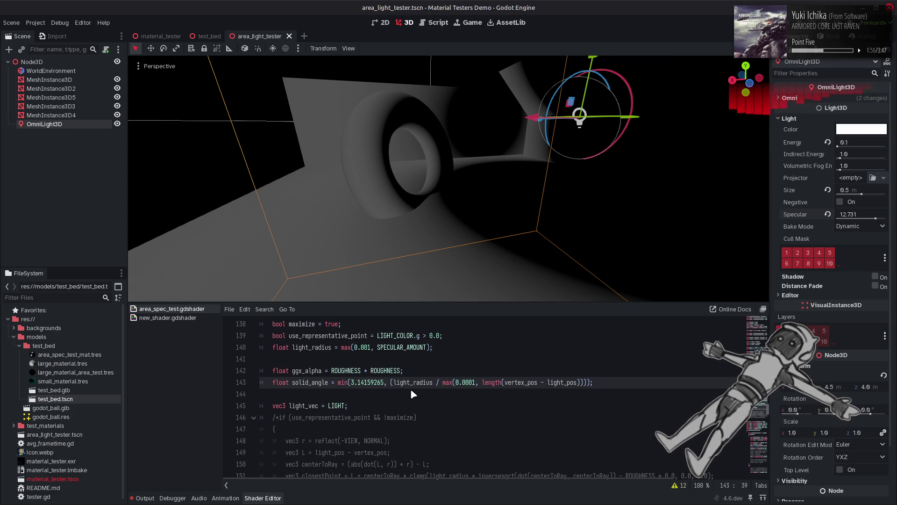
Change the cap to 1.5707 and save.
left_click(351, 383)
key("Delete")
type("1")
double_click(367, 382)
type("1.5707")
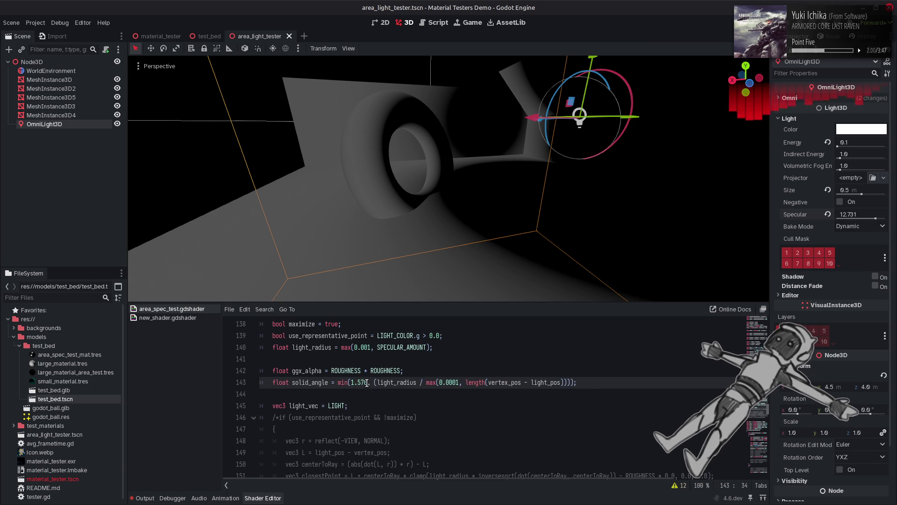
key("ctrl+s")
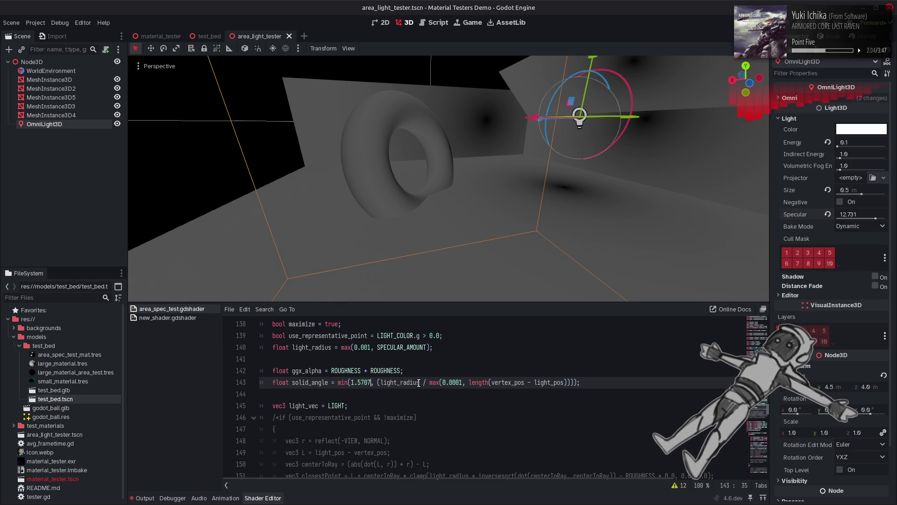
Set the cap to PI / 4.0, save, and raise Specular to 16.0.
left_click_drag(351, 382, 372, 382)
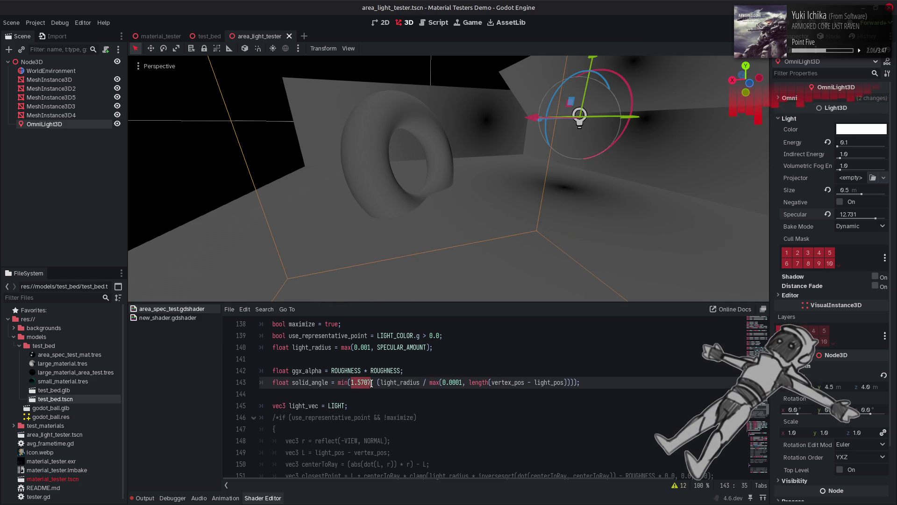
type("PI / 4.")
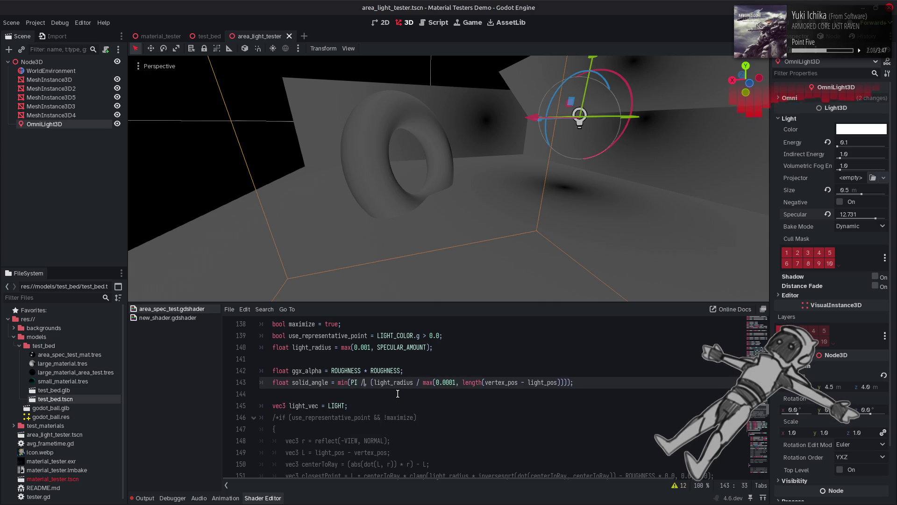
type("0")
key("ctrl+s")
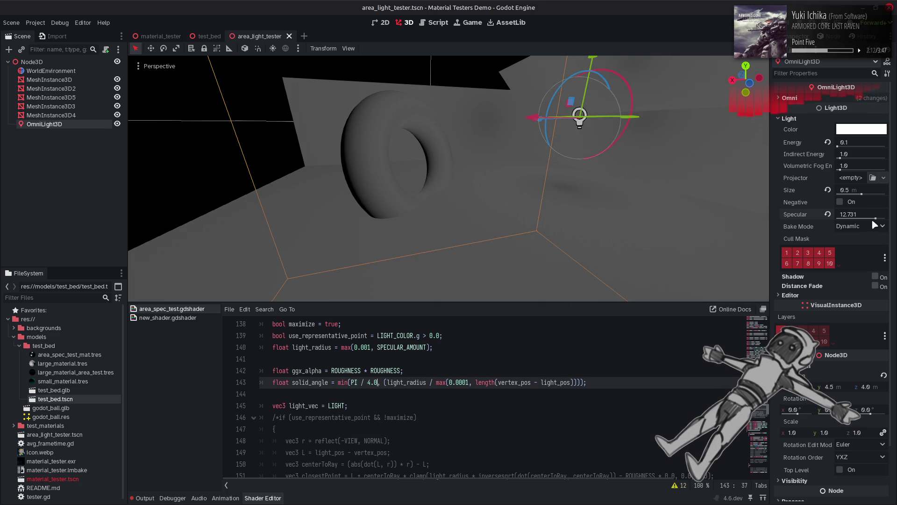
mouse_move(876, 219)
left_mouse_down()
mouse_move(894, 220)
mouse_move(865, 219)
mouse_move(894, 219)
left_mouse_up()
Set the cap to PI / 2.0, save, and compare Specular at about 4 and 16.0.
key("w")
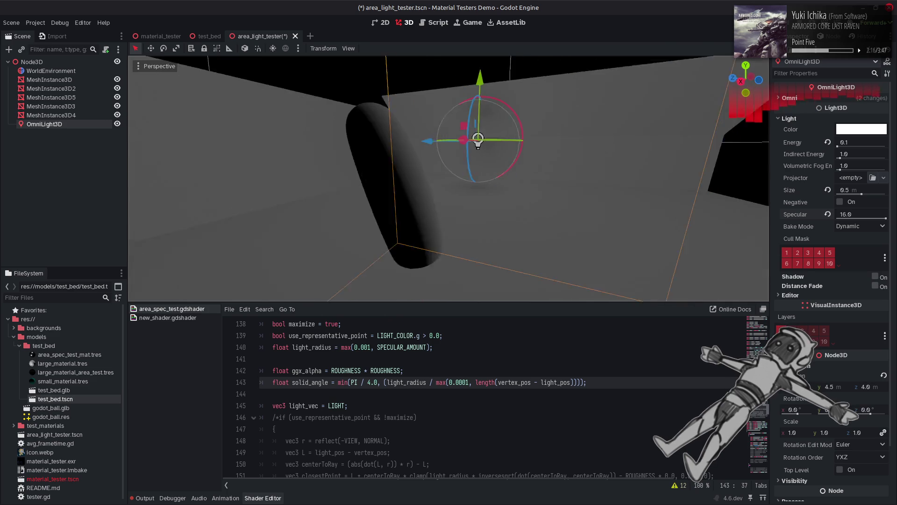
left_click(373, 382)
key("BackSpace")
type("2")
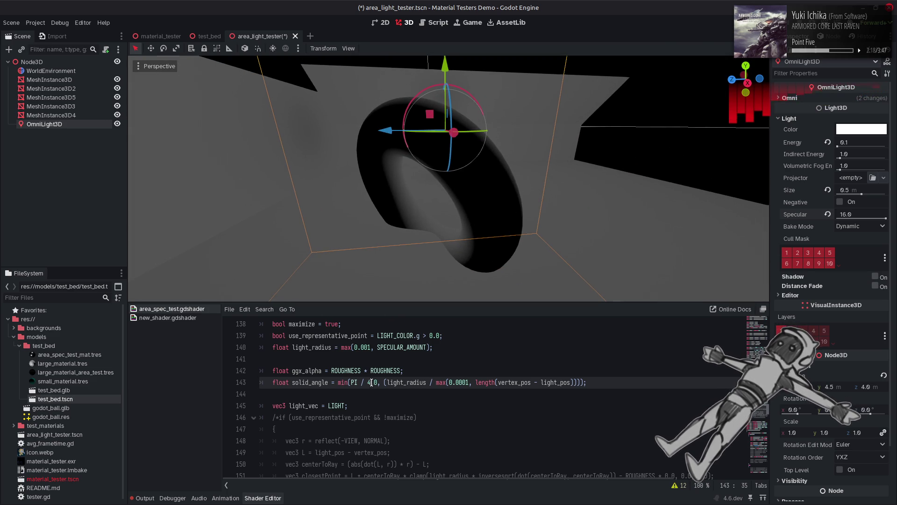
key("ctrl+s")
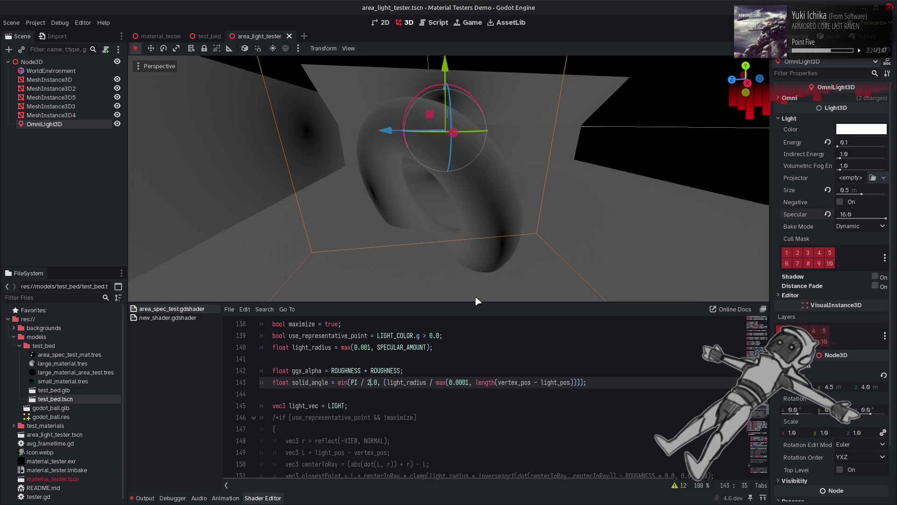
left_click_drag(516, 139, 435, 143)
mouse_move(887, 219)
left_mouse_down()
mouse_move(825, 216)
mouse_move(884, 217)
mouse_move(858, 218)
left_mouse_up()
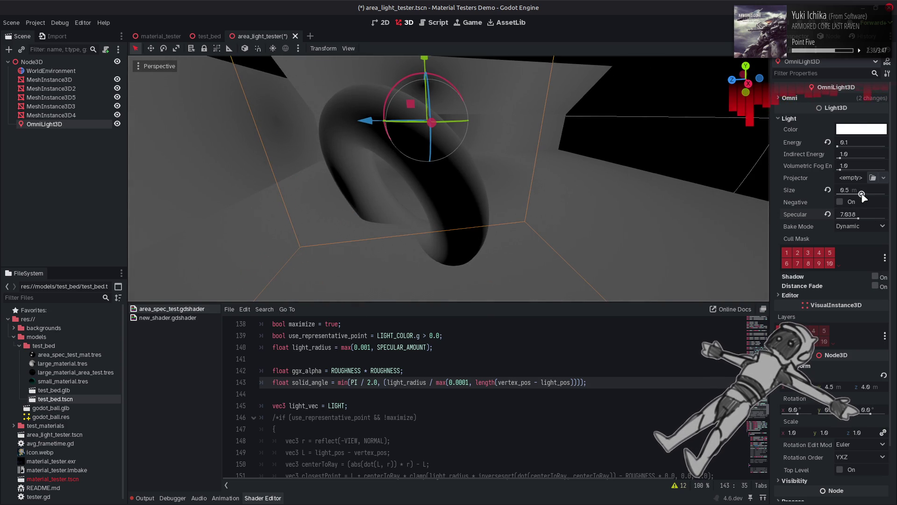
left_click_drag(864, 214, 891, 216)
Settle the line 143 cap at min(PI, ...), save, and orbit to view the torus.
key("BackSpace")
type("4")
key("ctrl+z")
key("ctrl+y")
key("BackSpace")
key("BackSpace")
key("BackSpace")
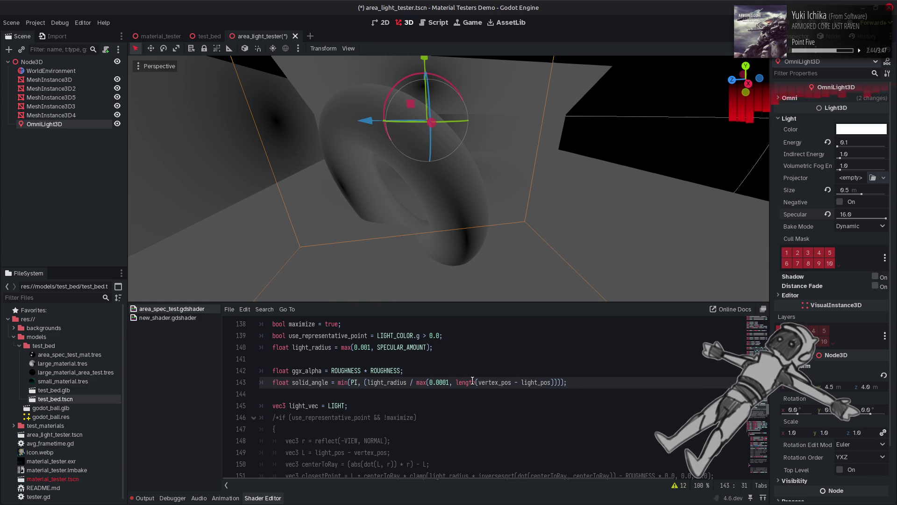
key("ctrl+s")
left_click_drag(586, 202, 626, 208)
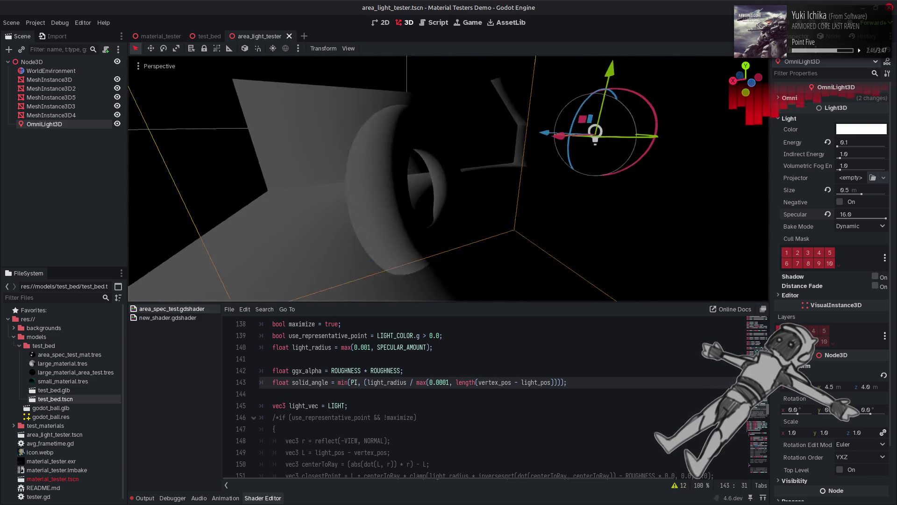
mouse_move(885, 218)
left_mouse_down()
mouse_move(844, 217)
mouse_move(888, 219)
left_mouse_up()
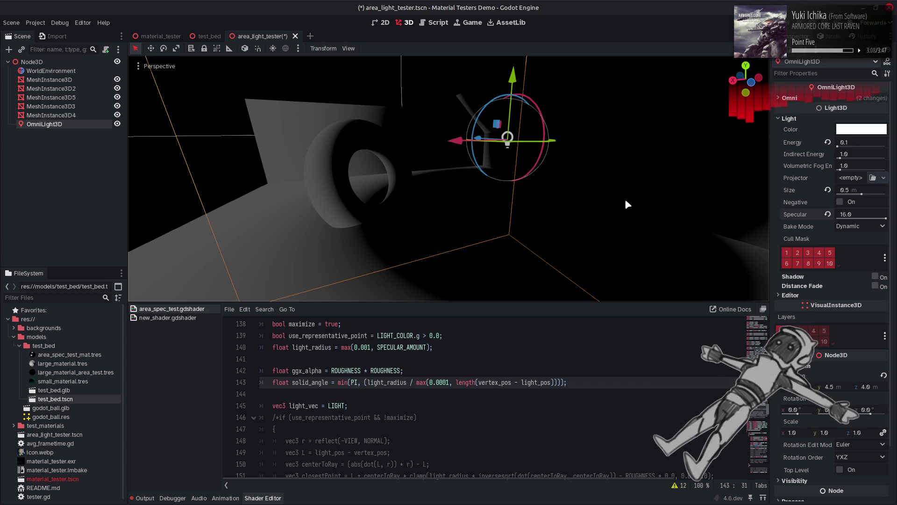
Move down to the NdotL lines around 180, undo a stray edit, and save.
left_click(598, 393)
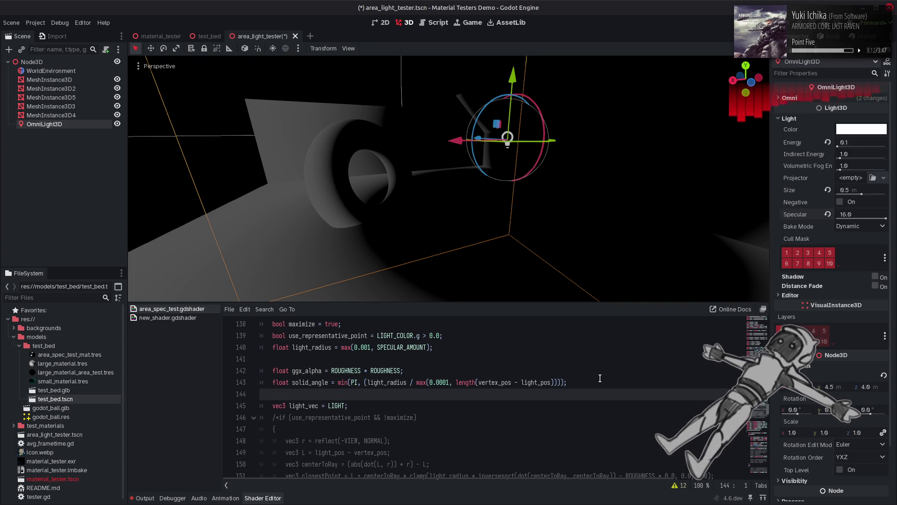
key("Up")
key("Right")
key("Right")
key("Right")
key("Page_Down")
key("Page_Down")
key("Page_Down")
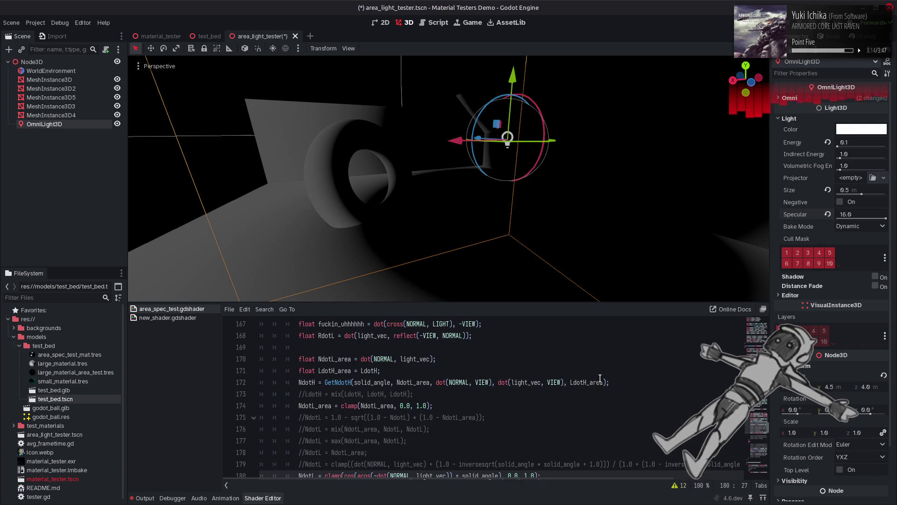
scroll(600, 377, "down", 2)
type("-")
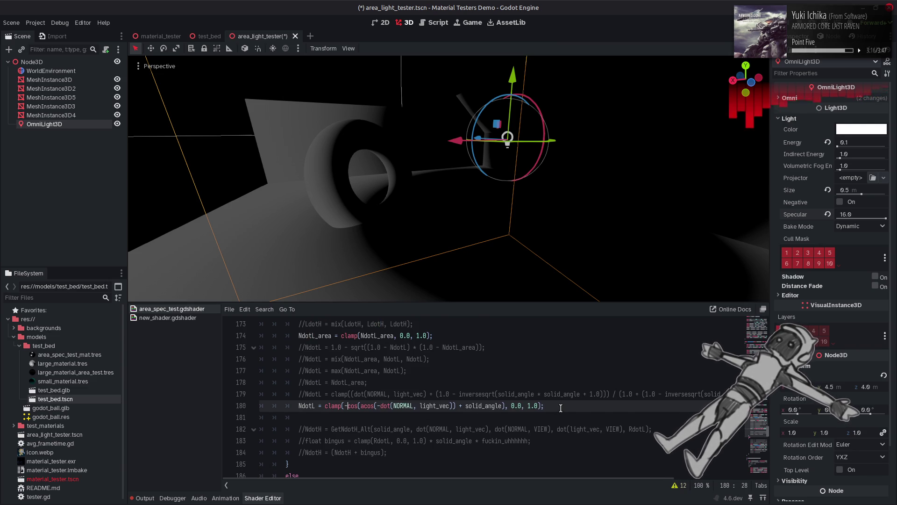
key("ctrl+z")
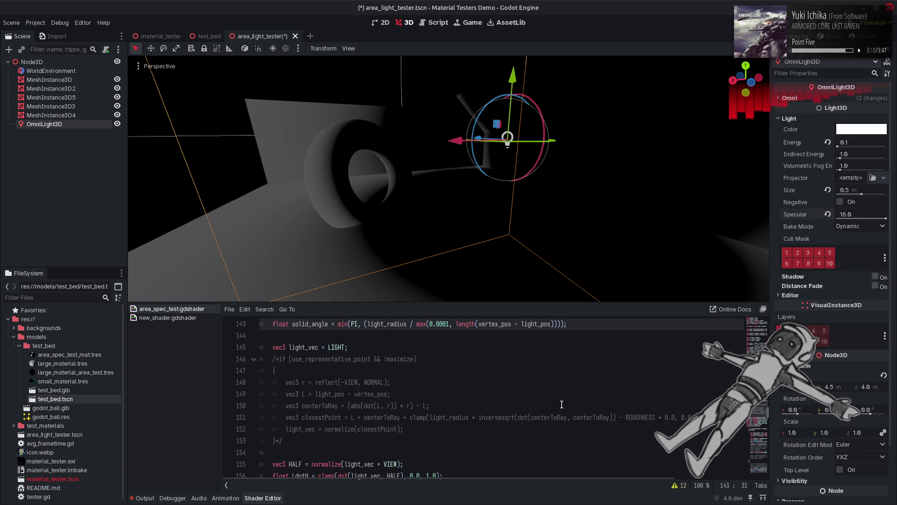
key("ctrl+s")
Drop the clamp(-cos…) NdotL line, uncomment line 179's solid_angle formula, and save.
scroll(544, 396, "down", 12)
scroll(543, 397, "down", 2)
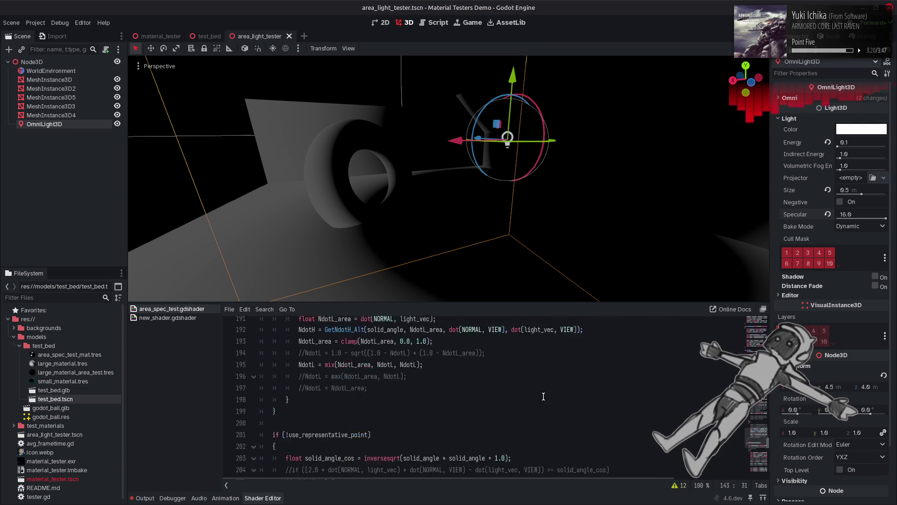
scroll(546, 402, "up", 4)
key("ctrl+z")
key("ctrl+z")
key("ctrl+z")
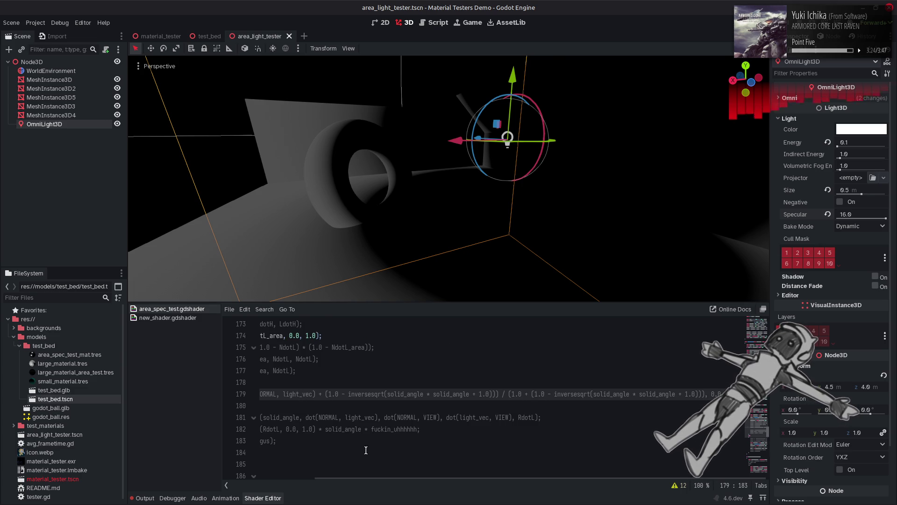
scroll(306, 394, "left", 3)
left_click(306, 394)
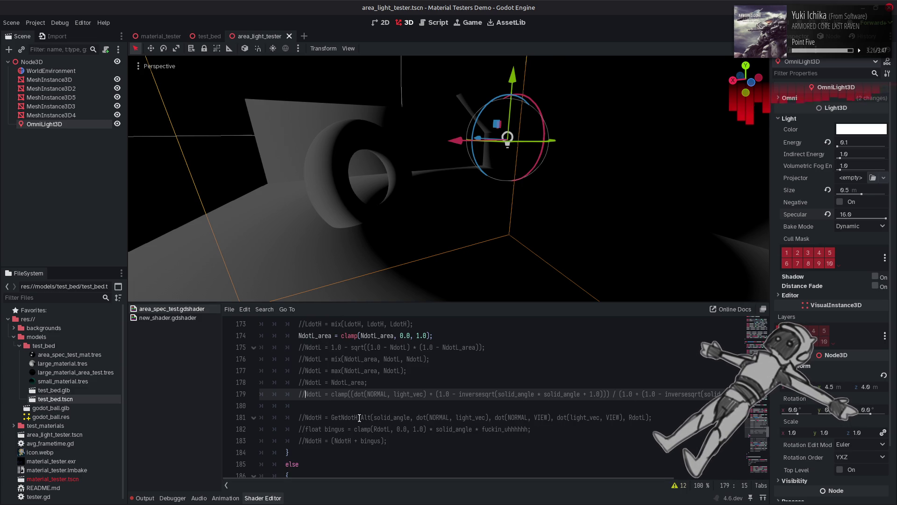
key("ctrl+k")
key("ctrl+s")
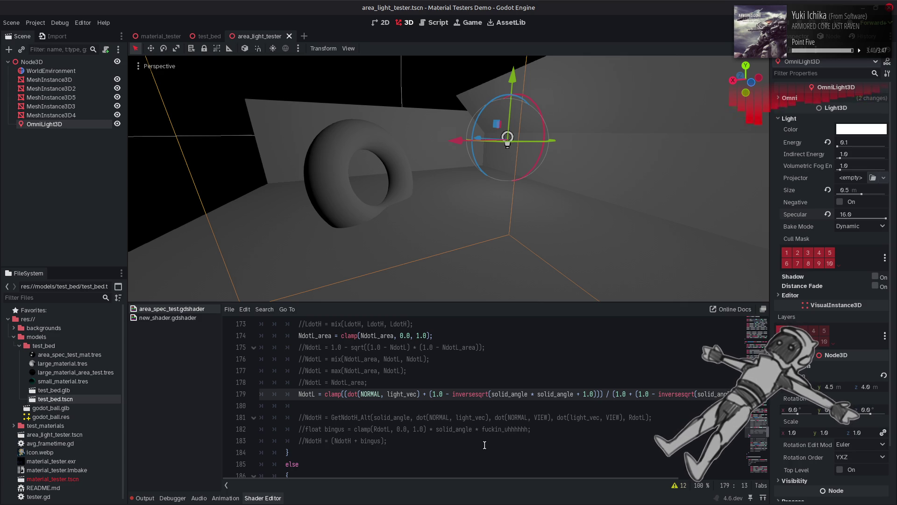
double_click(518, 393)
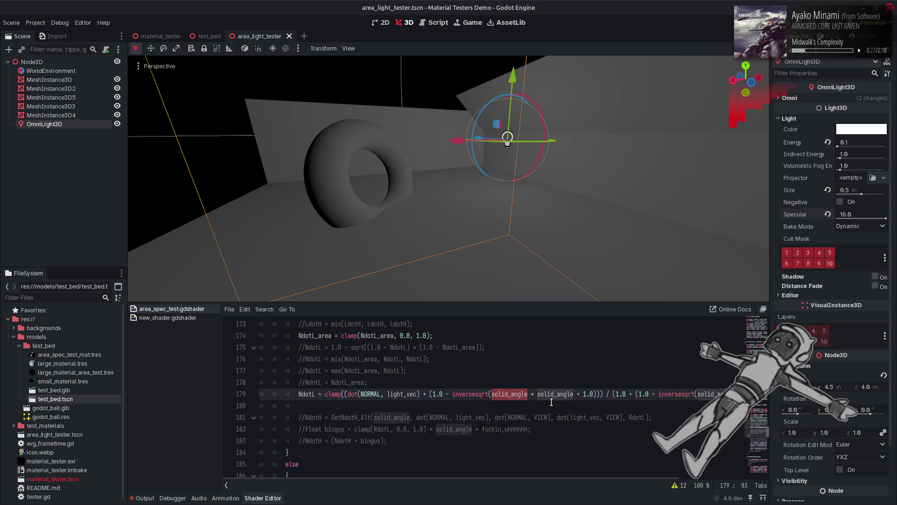
key("alt+Tab")
key("alt+Tab")
key("alt+Tab")
key("alt+Tab")
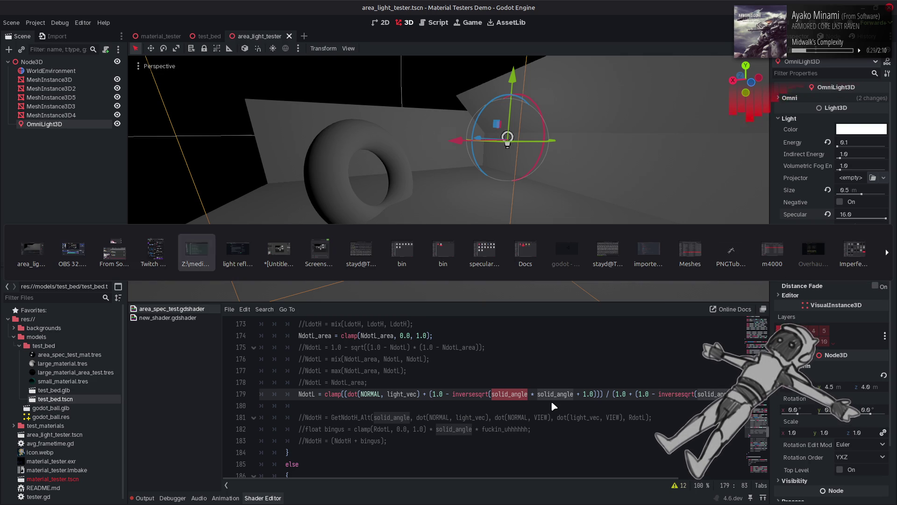
left_click(250, 10)
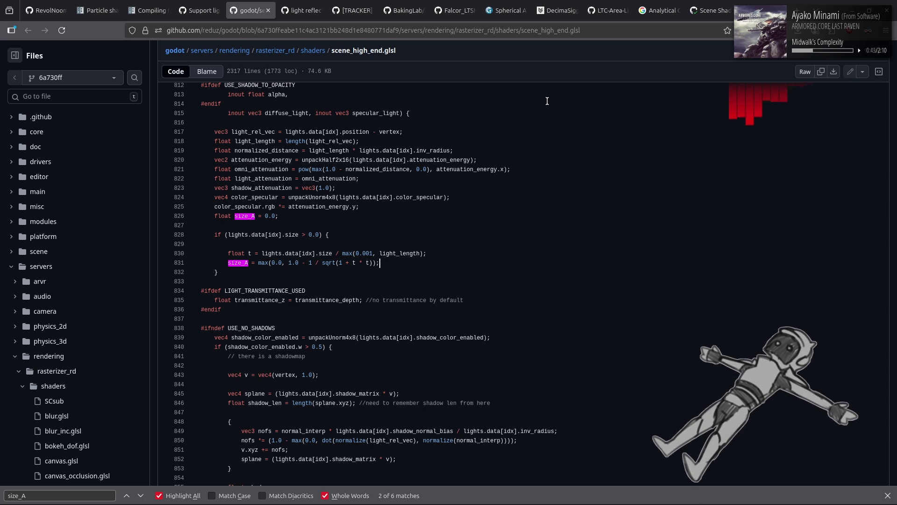
key("alt+Tab")
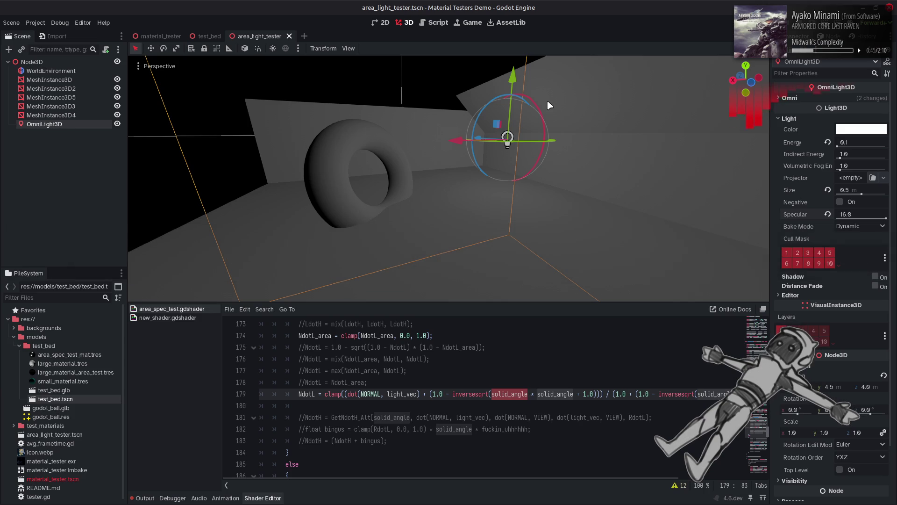
Insert '2.0 *' before the numerator's solid-angle term on line 179 and save.
scroll(441, 394, "up", 4)
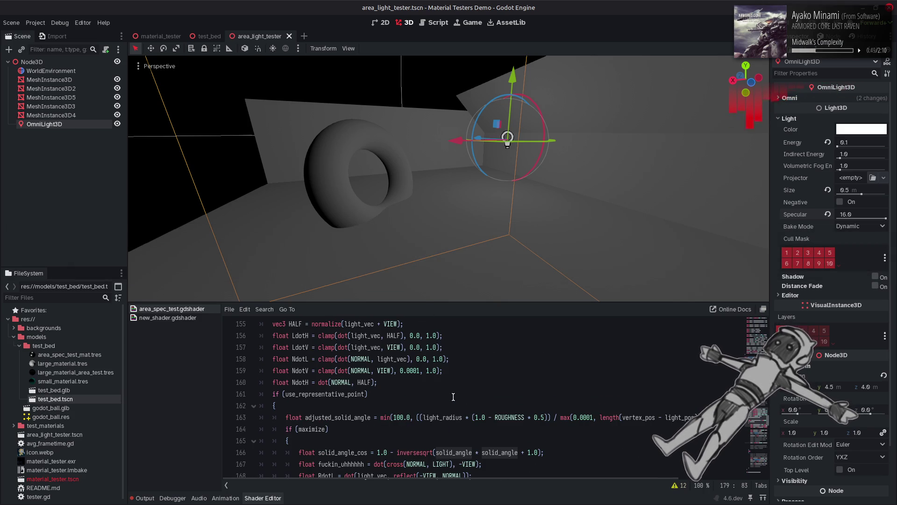
scroll(453, 397, "down", 5)
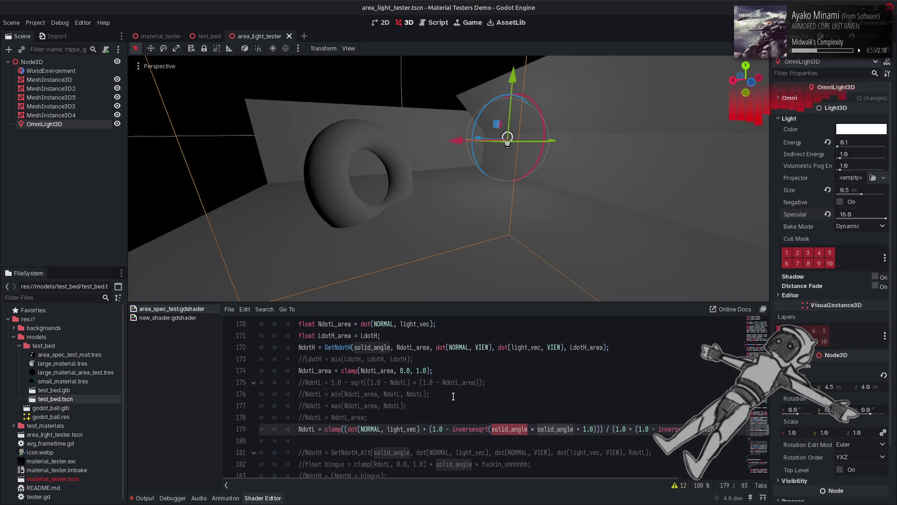
scroll(453, 396, "down", 1)
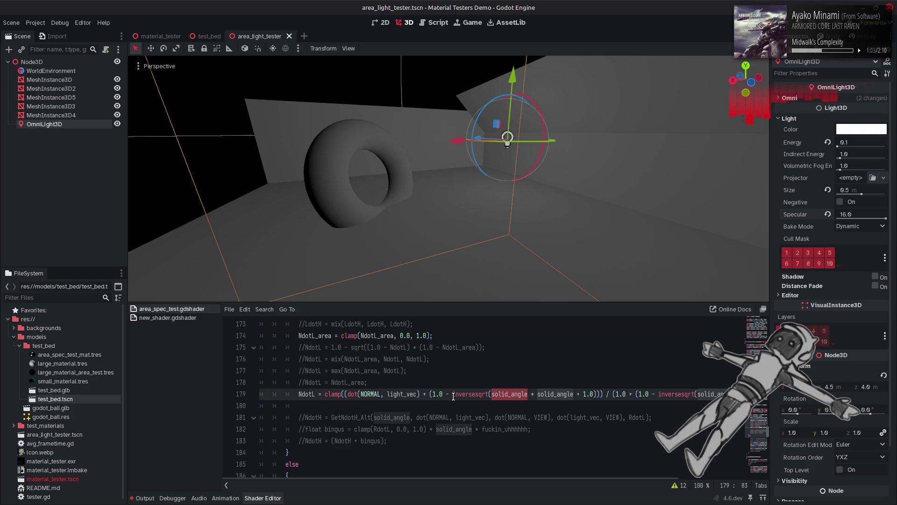
left_click(429, 394)
type("2.0 *")
key("ctrl+s")
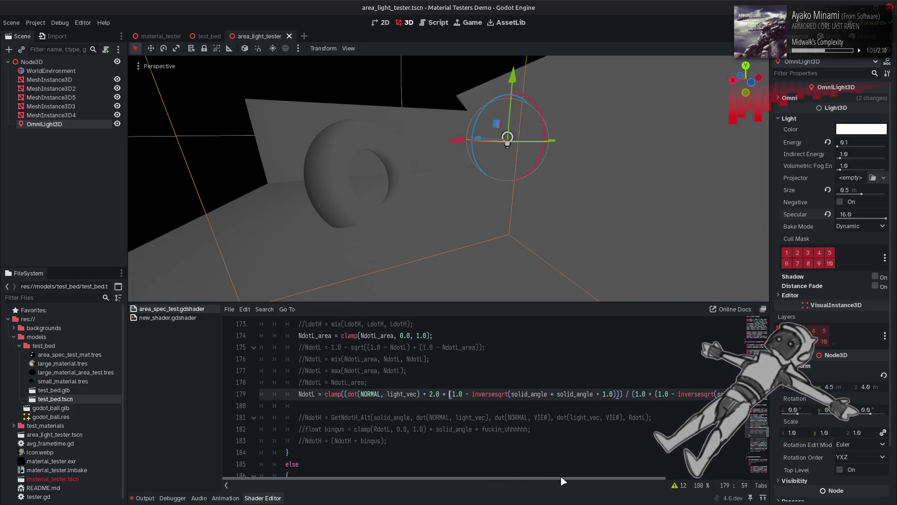
Double the denominator's solid-angle term, save, and orbit close around the torus.
left_click(636, 395)
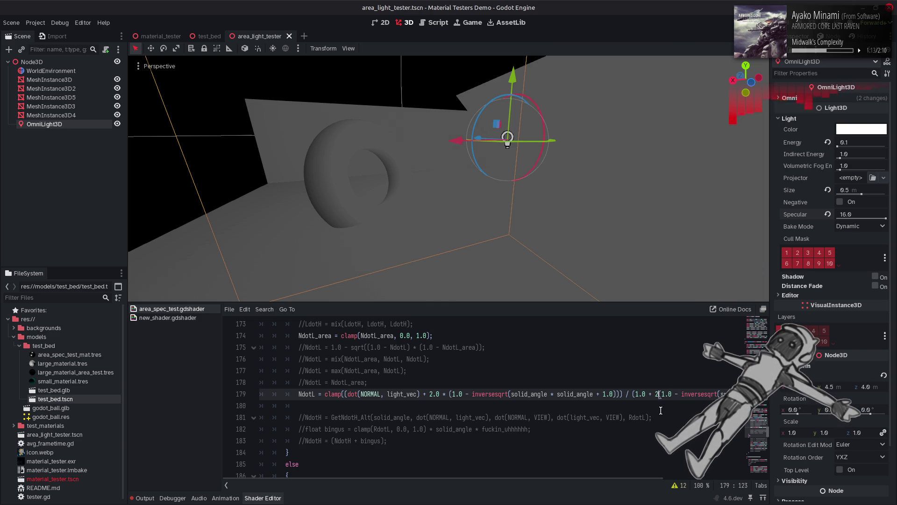
type(".0 *")
key("ctrl+s")
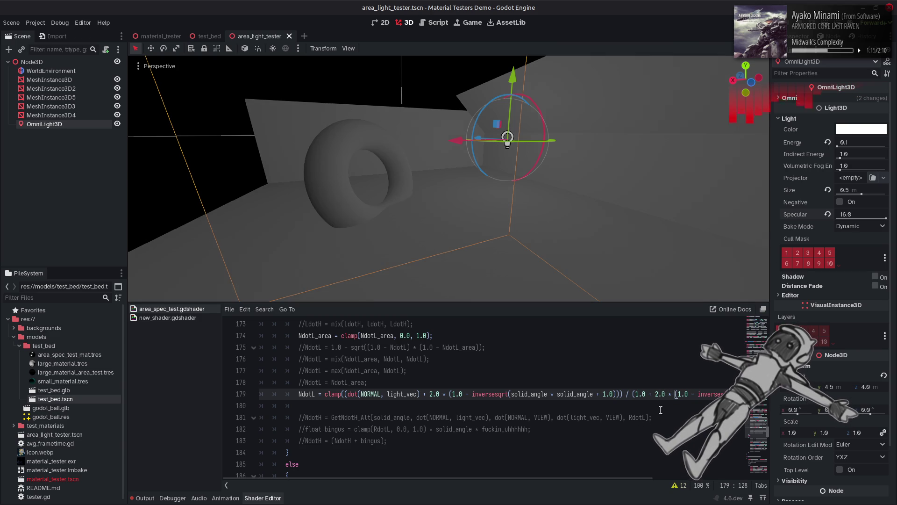
left_click_drag(453, 192, 454, 193)
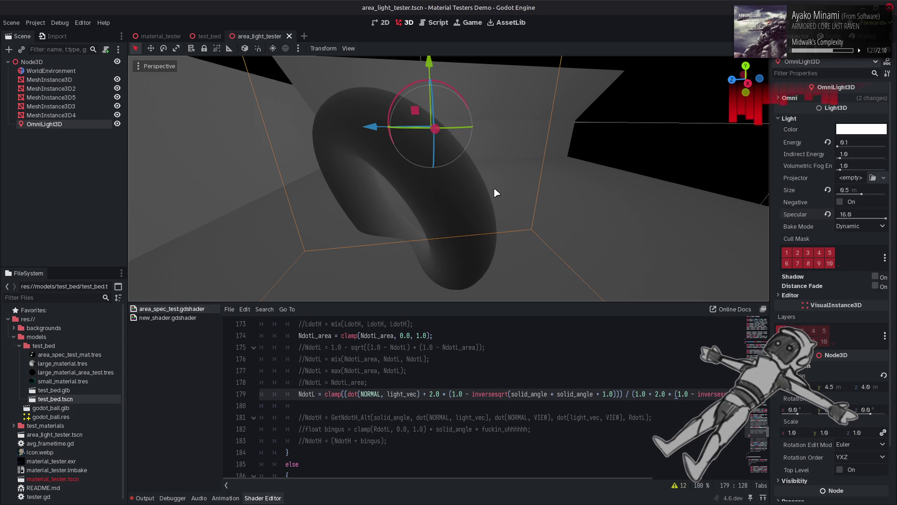
left_click_drag(496, 192, 430, 187)
left_click(560, 365)
key("ctrl+z")
key("ctrl+z")
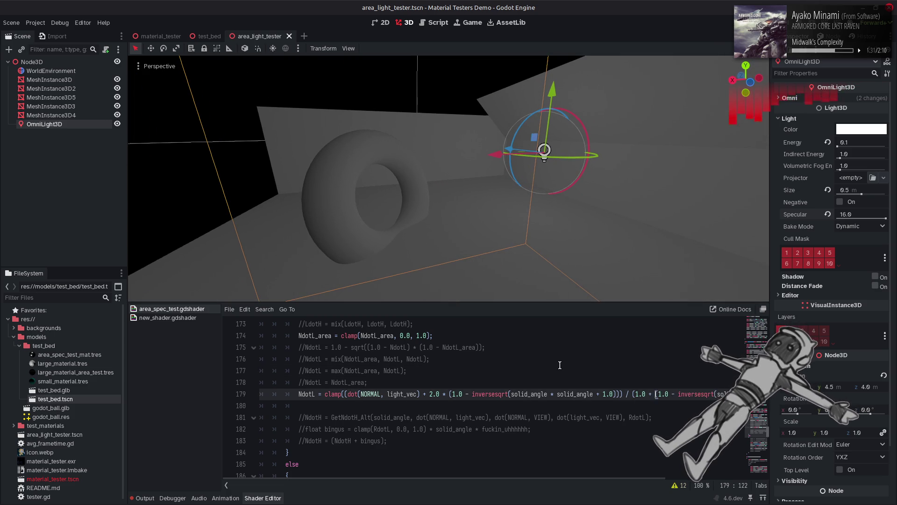
Restore line 179 and replace the numerator's (1.0 - inversesqrt(...)) with solid_angle, then save.
key("ctrl+k")
key("ctrl+k")
key("ctrl+s")
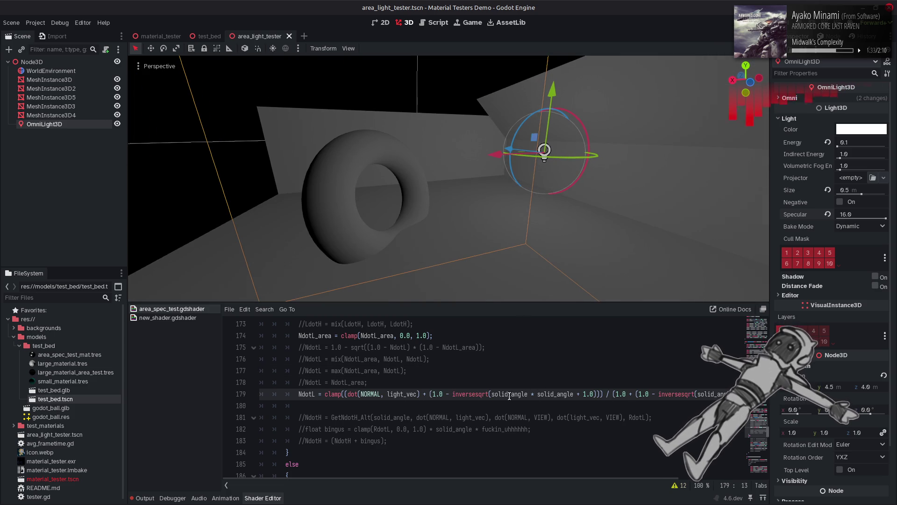
double_click(502, 394)
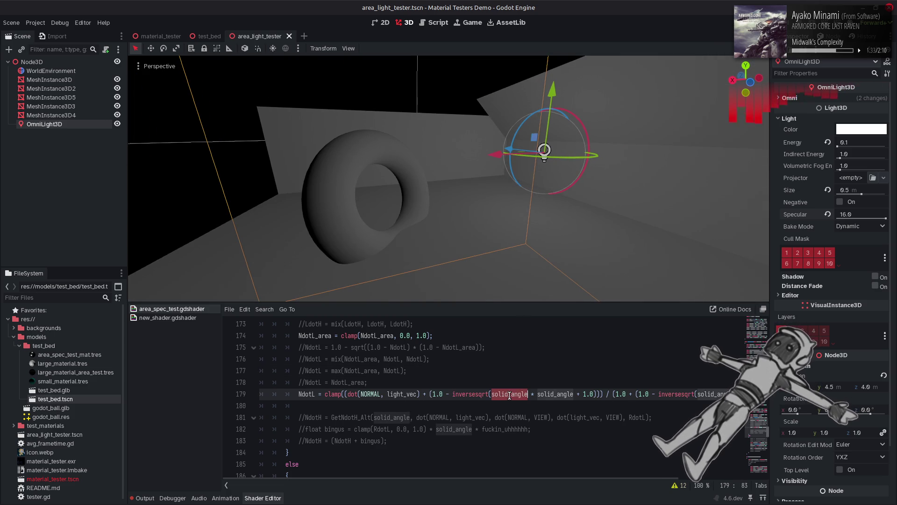
left_click(430, 395)
left_click_drag(600, 396, 432, 396)
type("solid_angle) / (1.0")
key("ctrl+s")
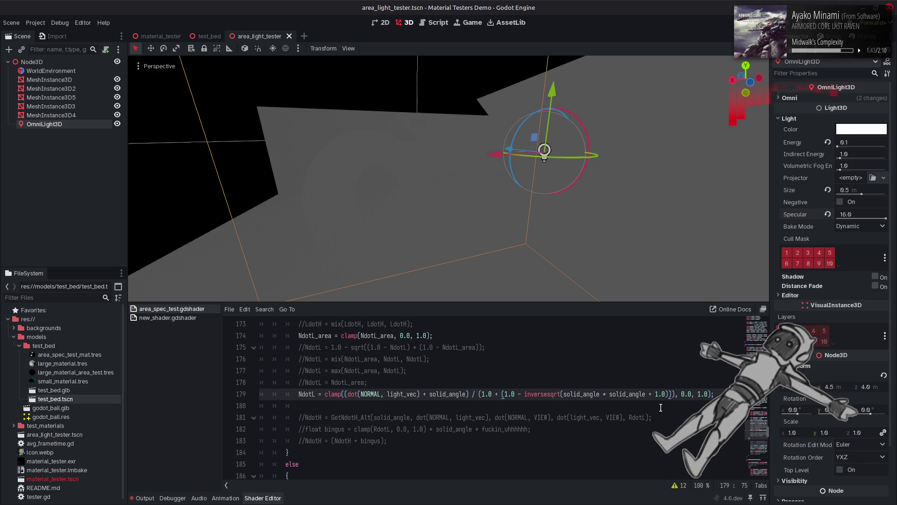
Replace the denominator's inversesqrt expression with solid_angle, save, and orbit the torus.
left_click_drag(672, 394, 502, 394)
type("solid_angle")
key("ctrl+s")
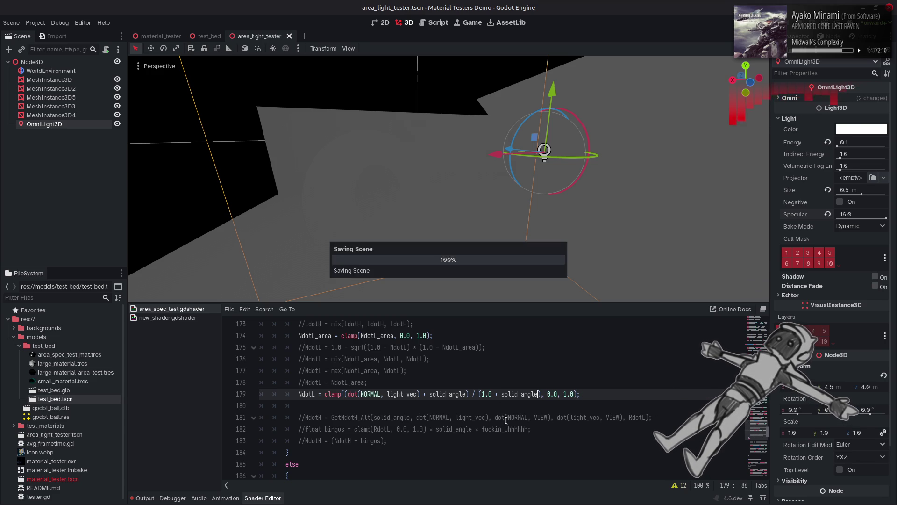
mouse_move(425, 217)
left_mouse_down()
mouse_move(384, 211)
mouse_move(416, 170)
left_mouse_up()
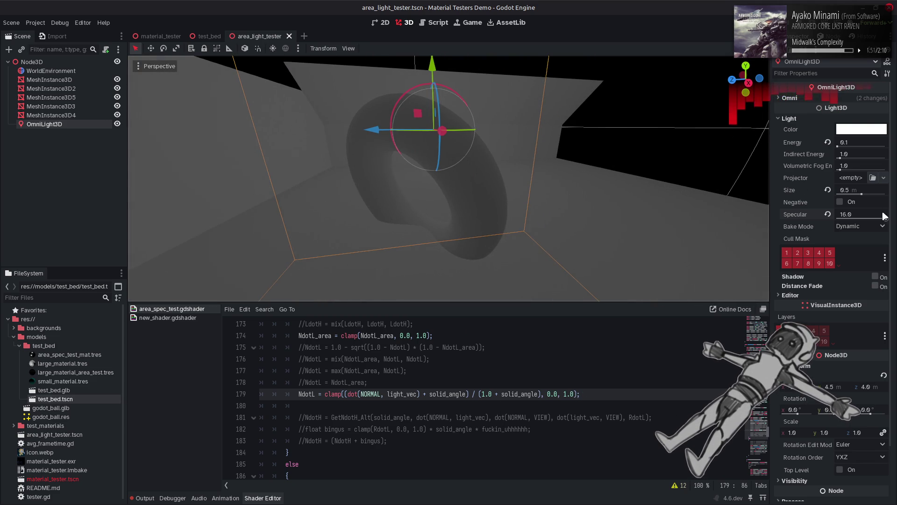
mouse_move(886, 218)
left_mouse_down()
mouse_move(825, 220)
mouse_move(893, 215)
left_mouse_up()
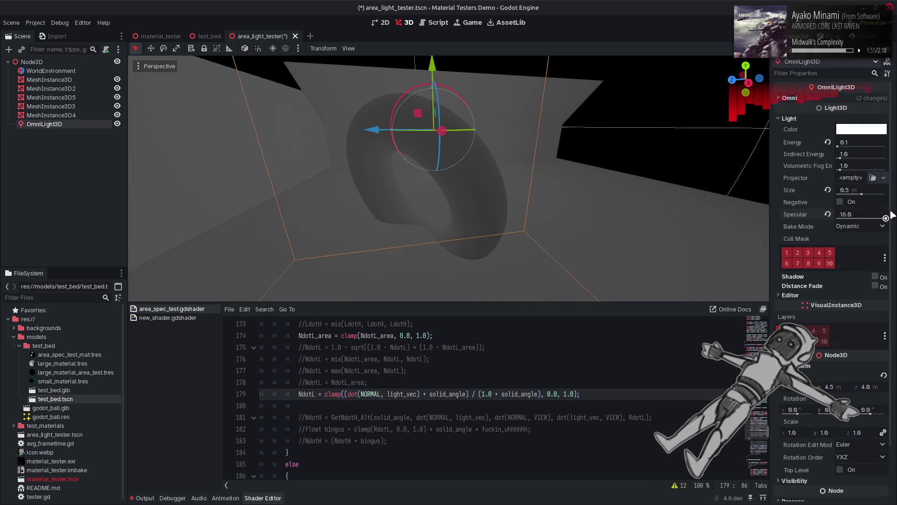
mouse_move(893, 215)
left_mouse_down()
mouse_move(837, 216)
mouse_move(887, 215)
left_mouse_up()
left_click_drag(646, 205, 646, 205)
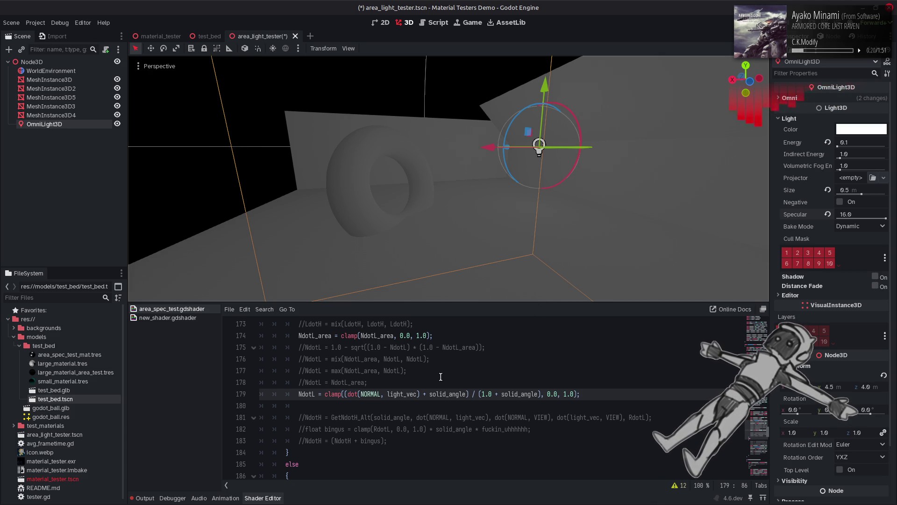
Inspect where solid_angle and solid_angle_cos are used in the shader.
double_click(446, 394)
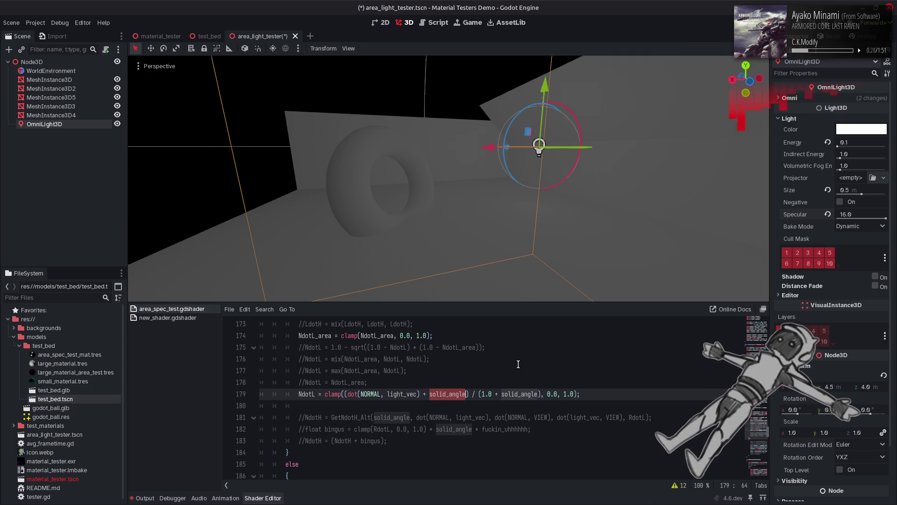
scroll(519, 364, "down", 10)
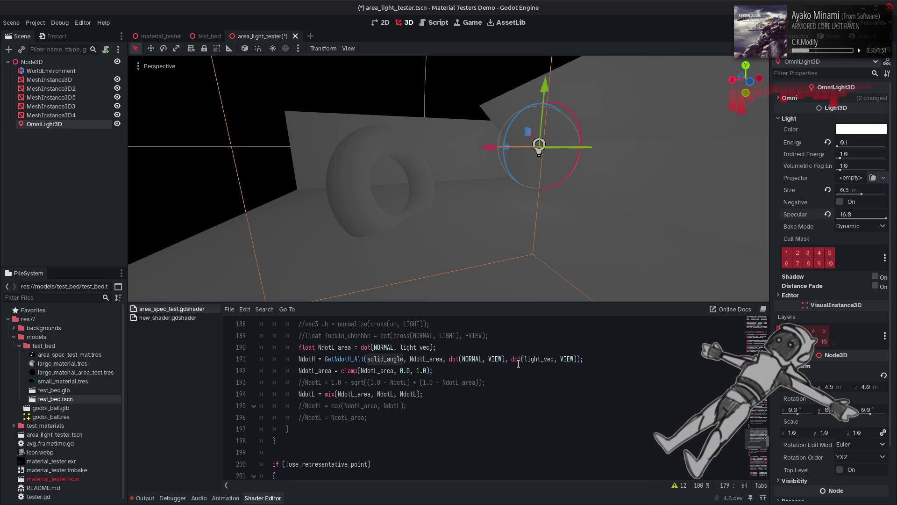
scroll(518, 364, "down", 2)
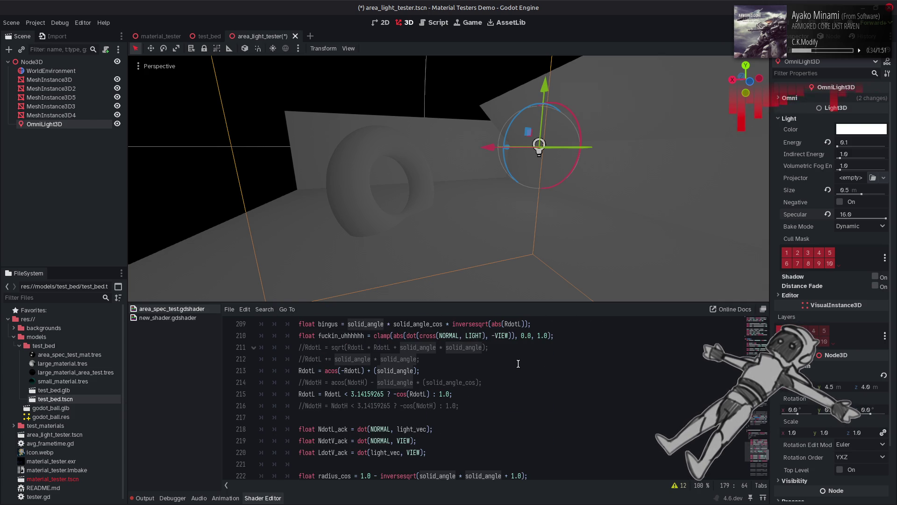
scroll(518, 363, "up", 2)
scroll(518, 363, "up", 1)
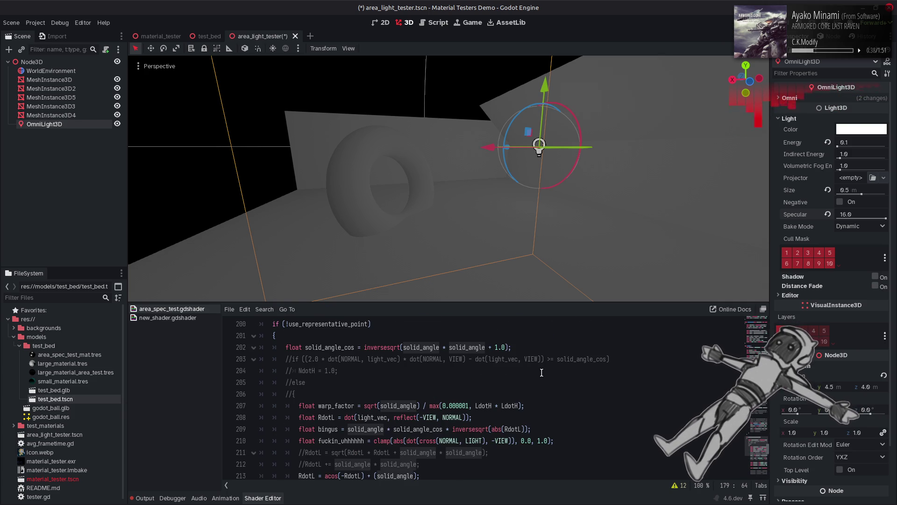
double_click(340, 347)
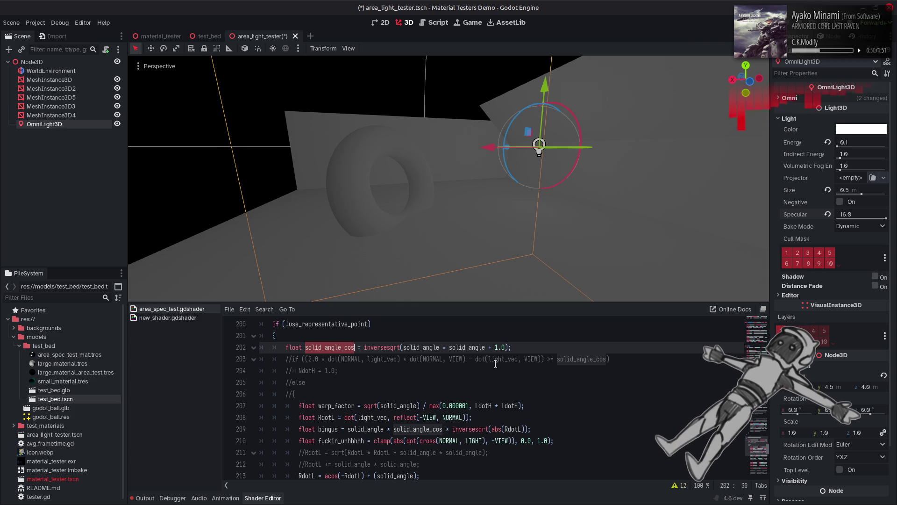
key("ctrl+z")
key("ctrl+z")
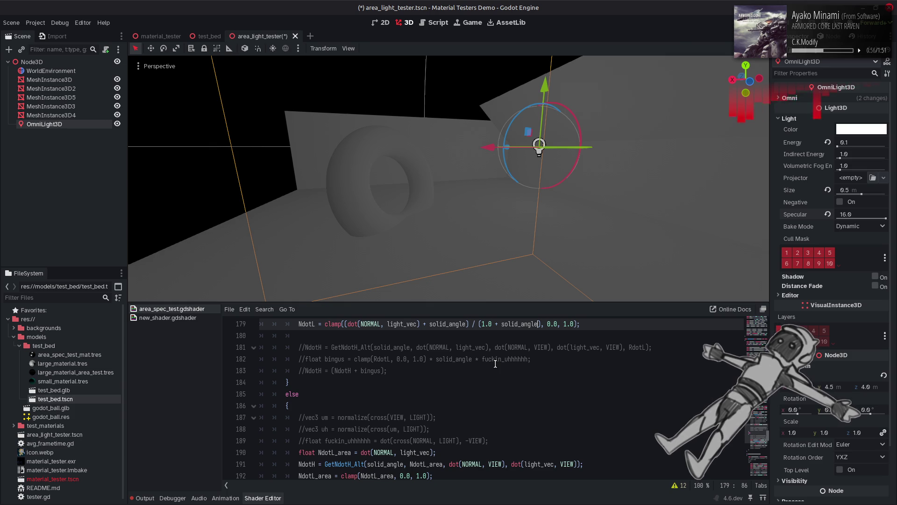
scroll(496, 364, "up", 10)
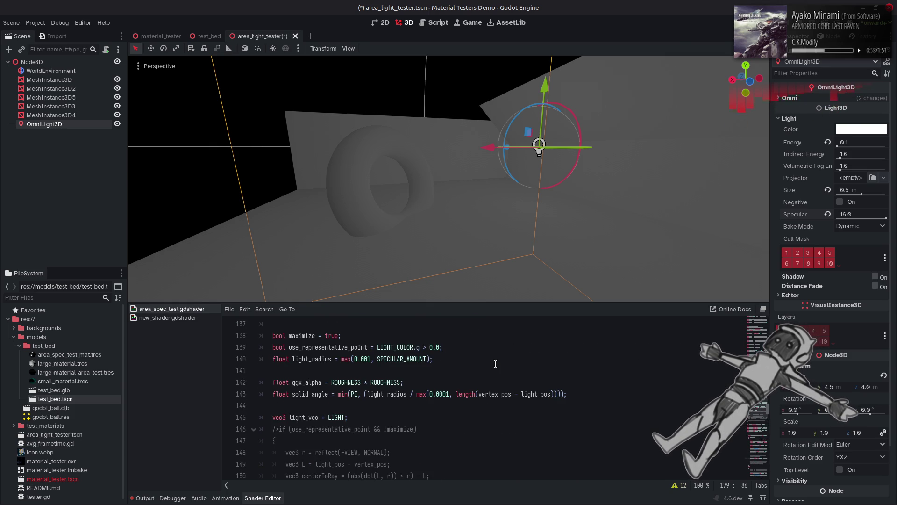
Replace PI with 100.0 on line 143, save, and test then undo a light move.
double_click(354, 396)
type("100.0")
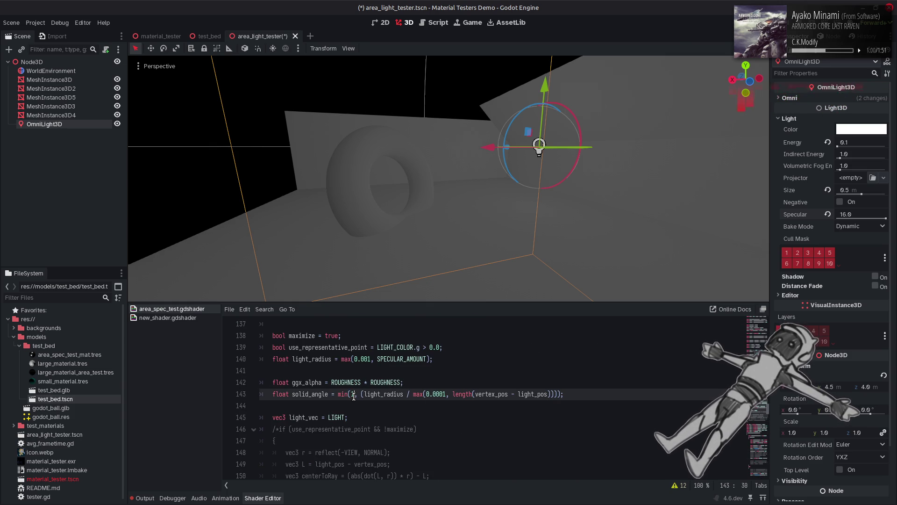
left_click(432, 383)
key("ctrl+s")
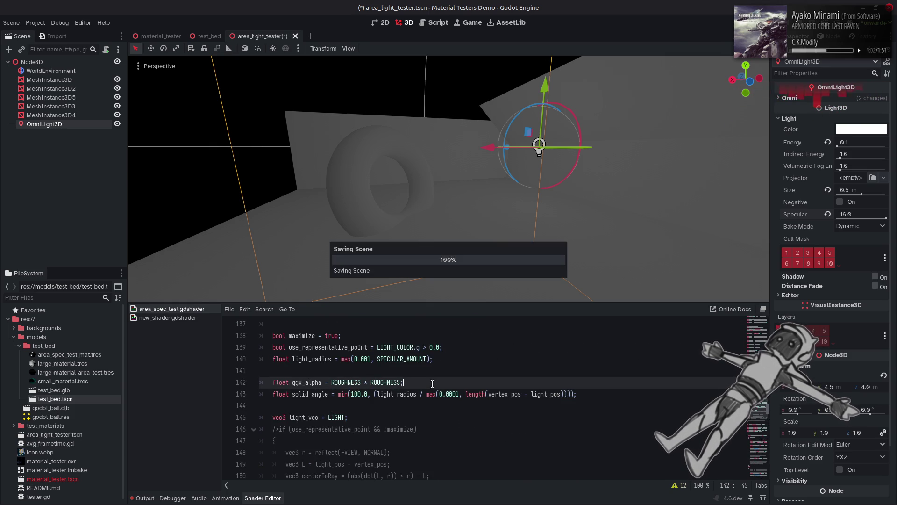
mouse_move(488, 146)
left_mouse_down()
mouse_move(246, 170)
mouse_move(193, 188)
mouse_move(428, 179)
left_mouse_up()
key("ctrl+z")
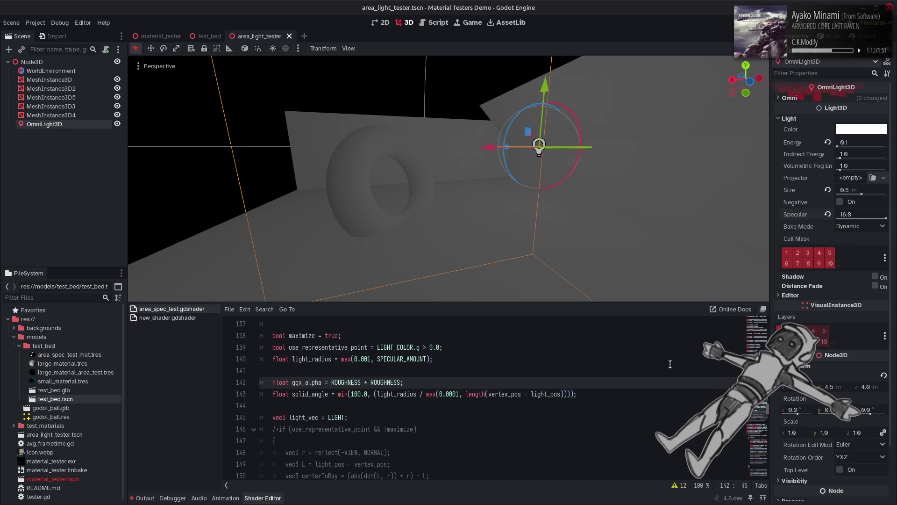
mouse_move(885, 218)
left_mouse_down()
mouse_move(703, 210)
mouse_move(893, 218)
left_mouse_up()
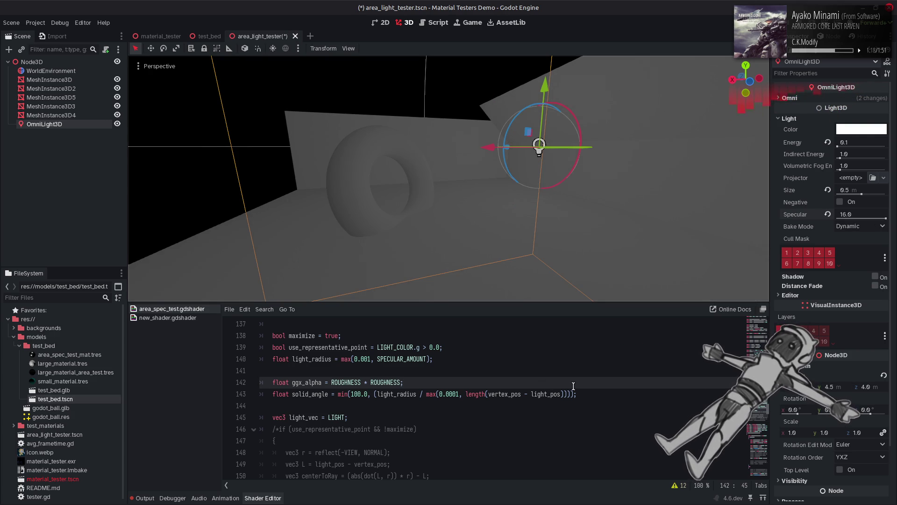
scroll(653, 477, "down", 20)
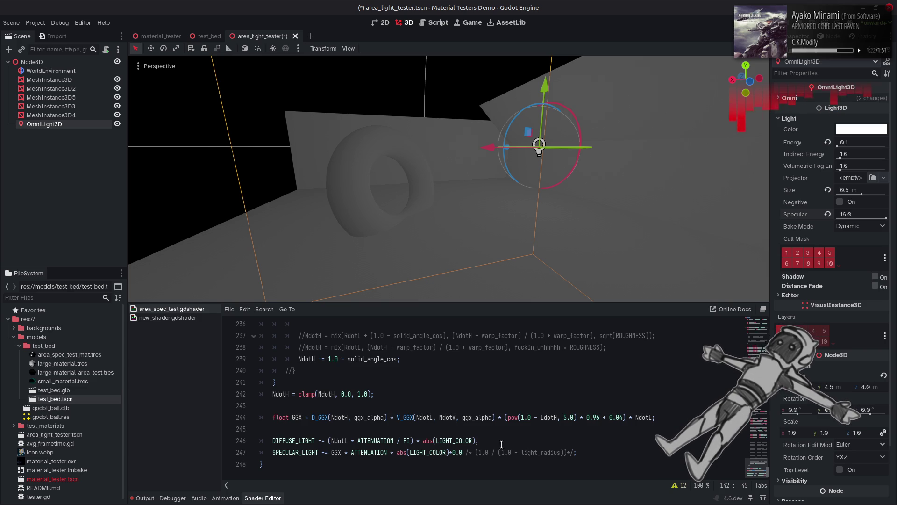
Declare float area_norm after the GGX line, using the light_radius expression cut from the specular comment.
left_click(448, 434)
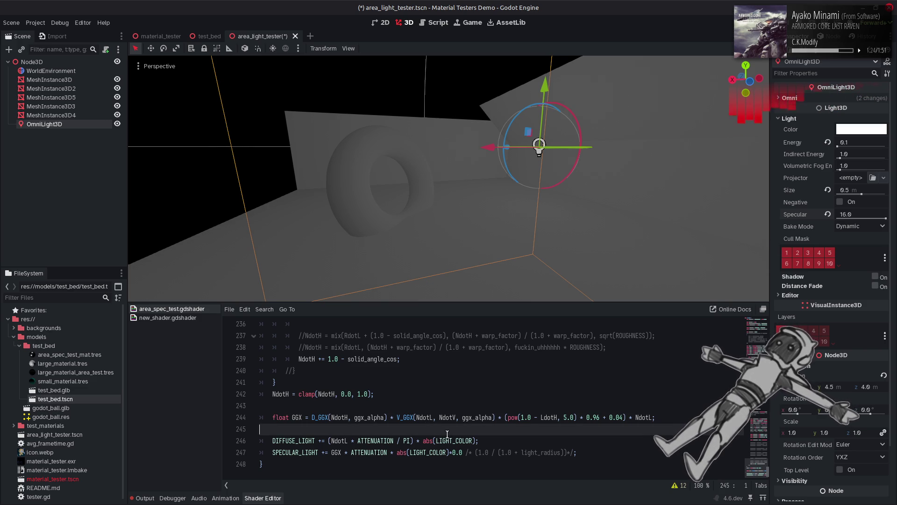
key("Return")
type("float area_norm =")
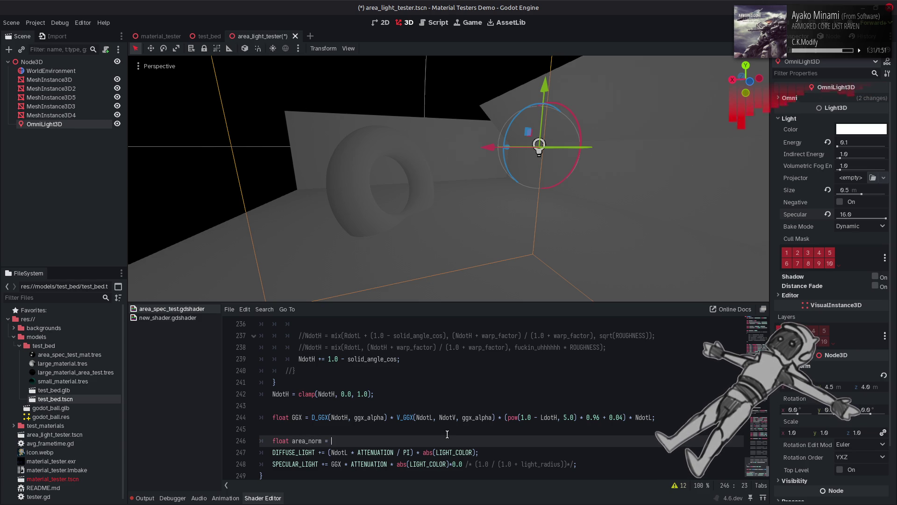
key("ctrl+space")
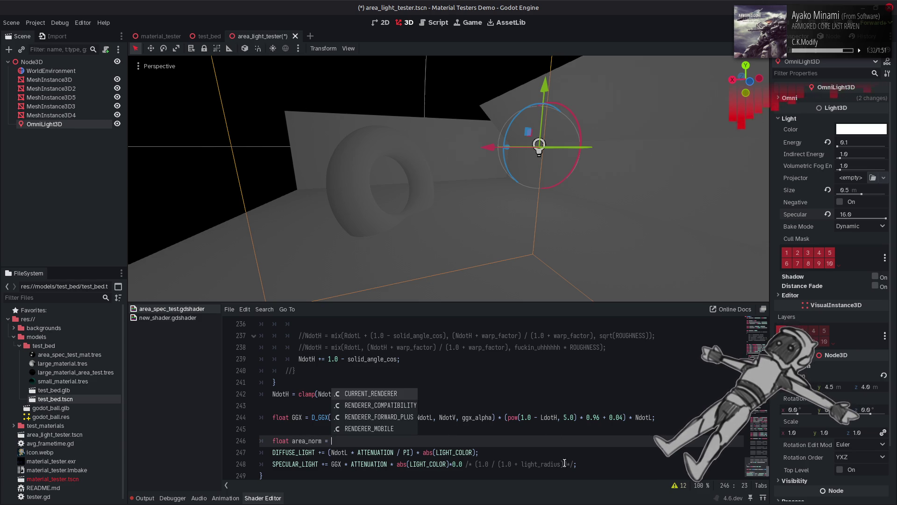
left_click(567, 464)
key("BackSpace")
key("BackSpace")
key("BackSpace")
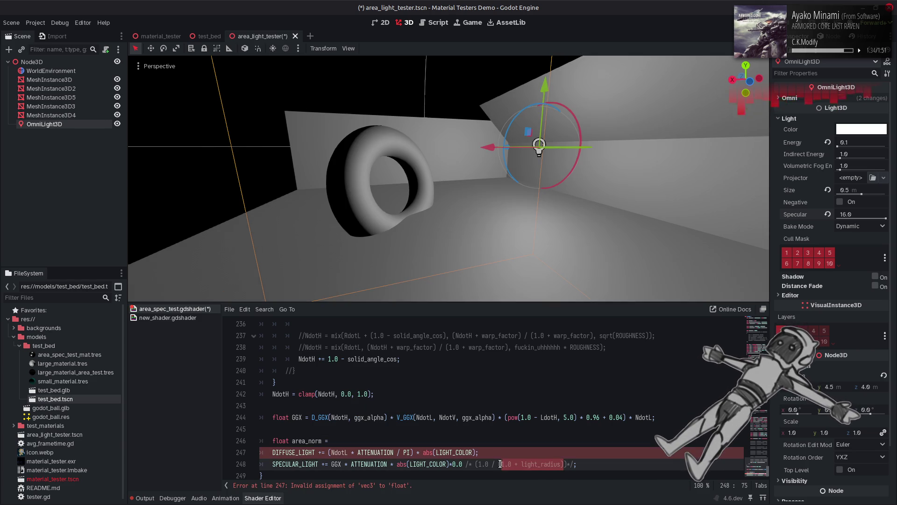
left_click(367, 443)
type("1.0 / (1.0 + light_radius)")
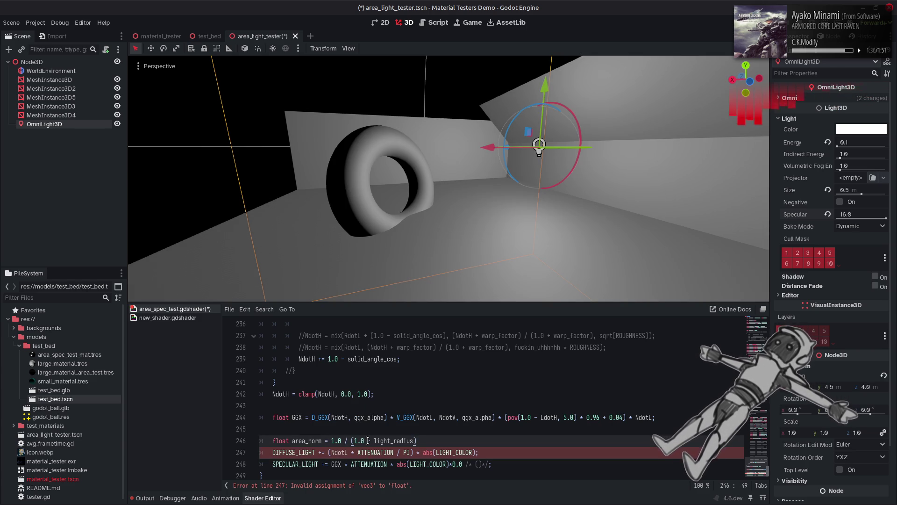
type(";")
double_click(313, 440)
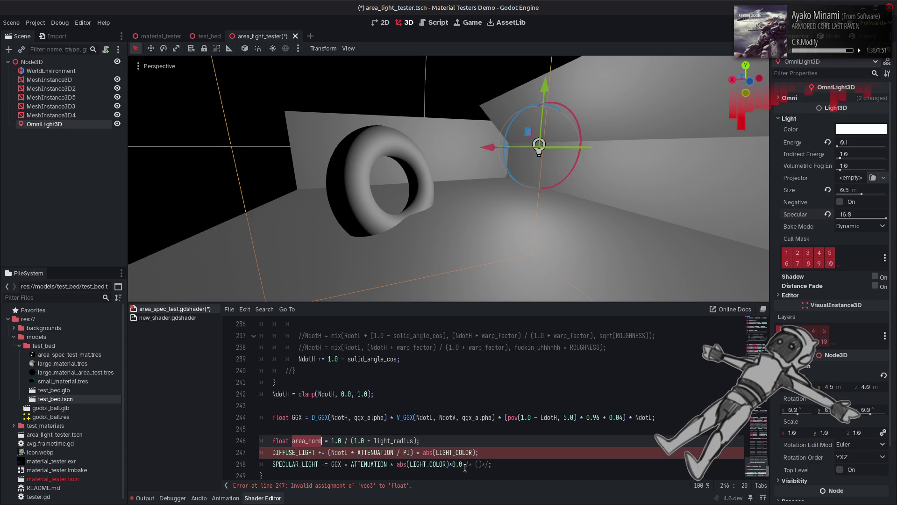
Delete '*0.0 /* ()*/' from the SPECULAR_LIGHT line, save, and view the lit torus.
left_click_drag(450, 464, 487, 464)
key("BackSpace")
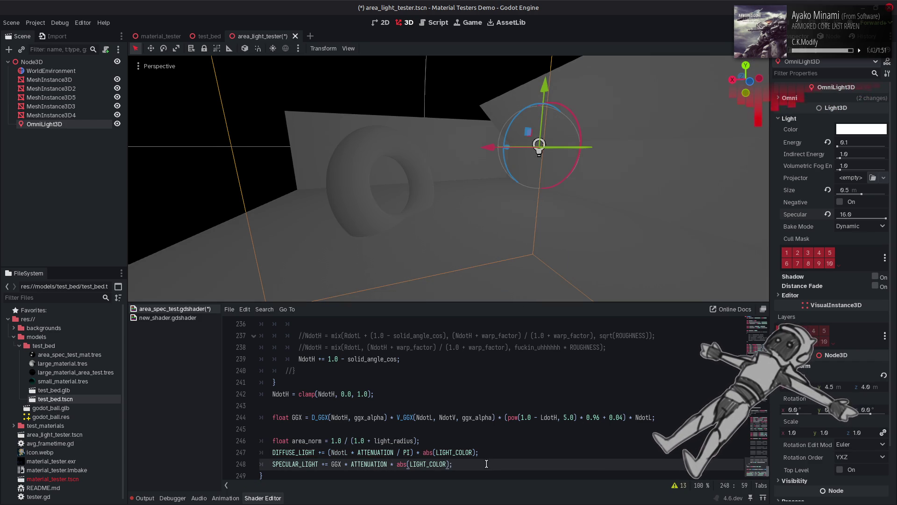
key("ctrl+s")
mouse_move(448, 187)
left_mouse_down()
mouse_move(397, 172)
mouse_move(456, 199)
left_mouse_up()
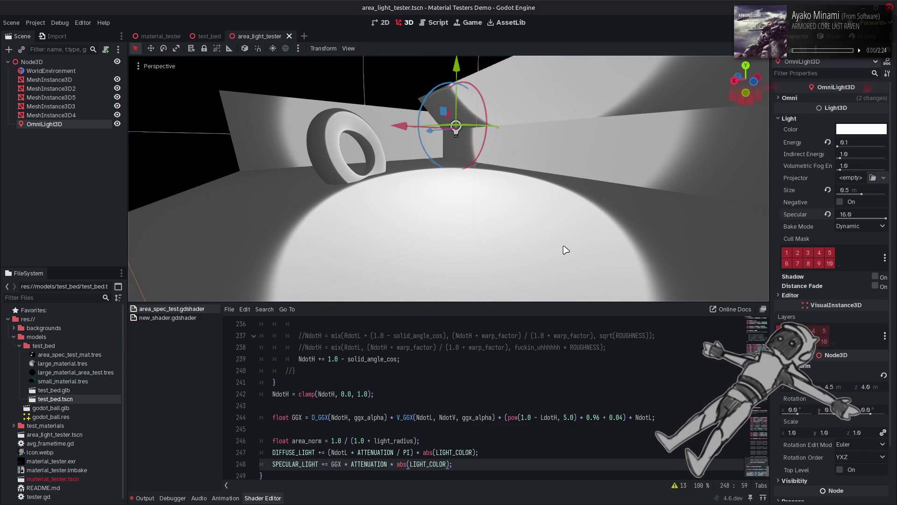
Clear the Output log and go back to the shader code.
left_click(145, 497)
left_click(751, 309)
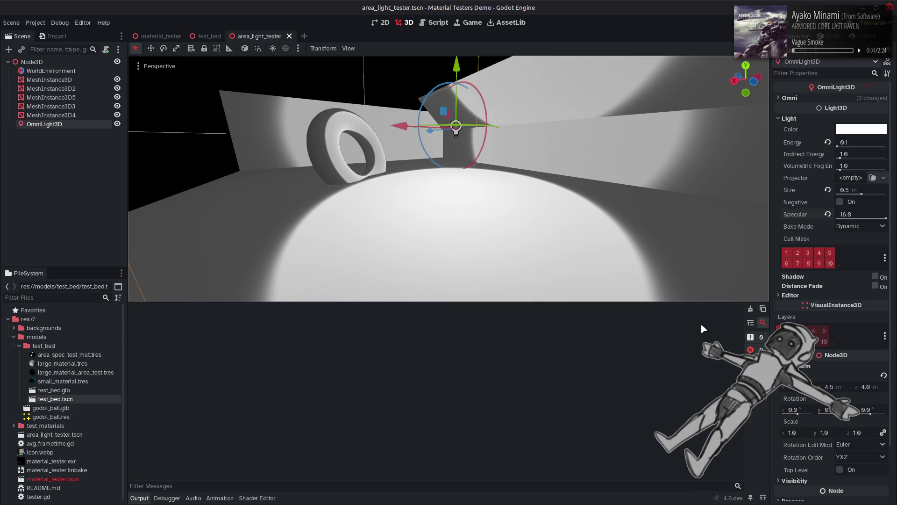
left_click(256, 497)
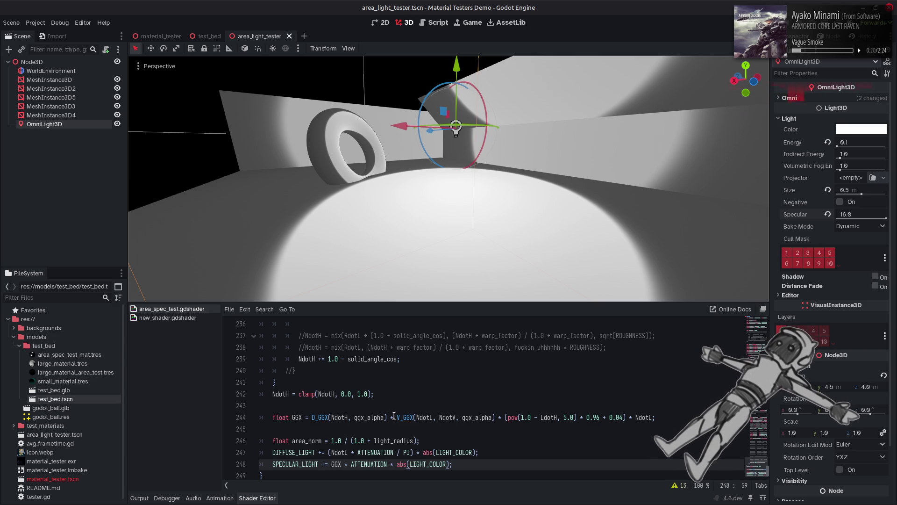
Lower the light's Specular to about 1.0.
scroll(397, 414, "up", 10)
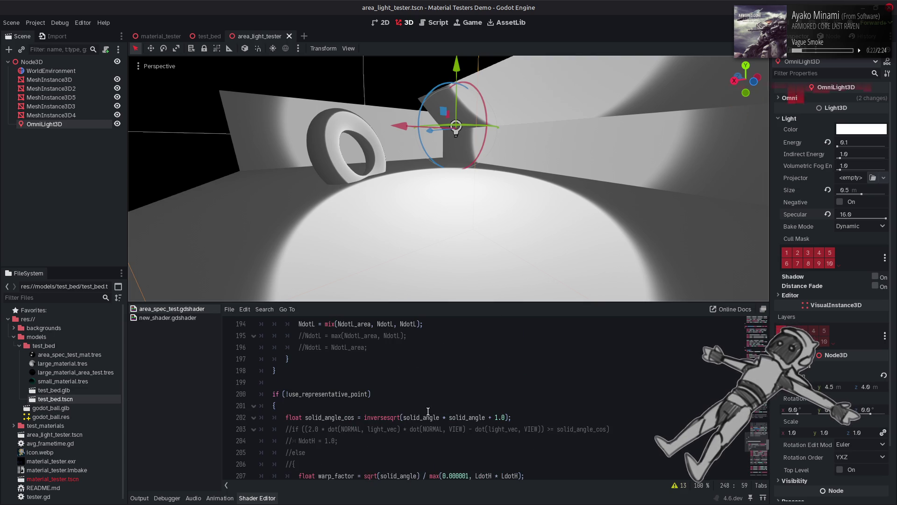
scroll(429, 411, "up", 3)
scroll(426, 411, "up", 5)
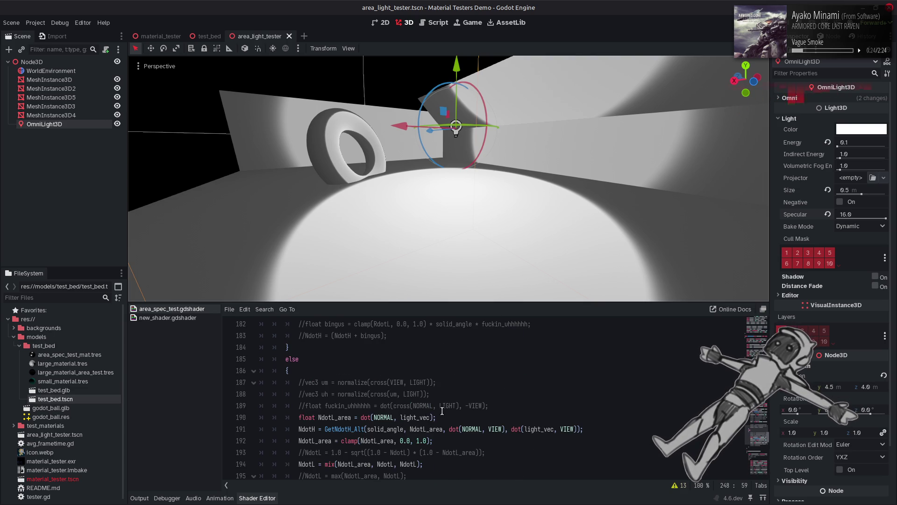
scroll(426, 407, "up", 11)
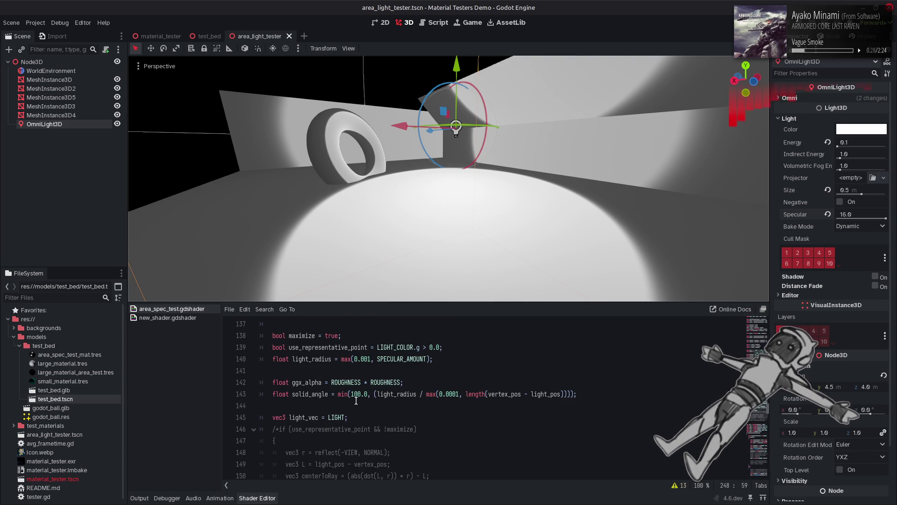
left_click_drag(885, 218, 844, 220)
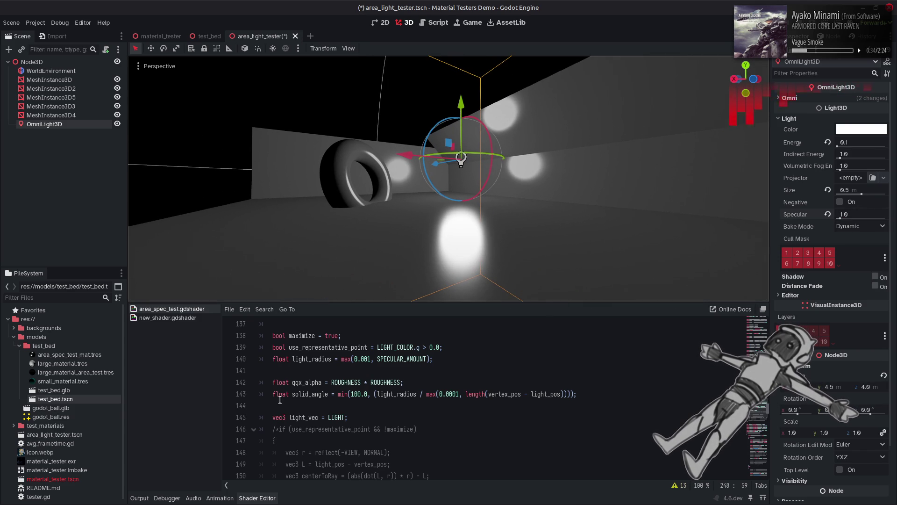
Set maximize to false on line 138, save, and compare with true using undo/redo.
left_click(331, 336)
double_click(332, 336)
type("false")
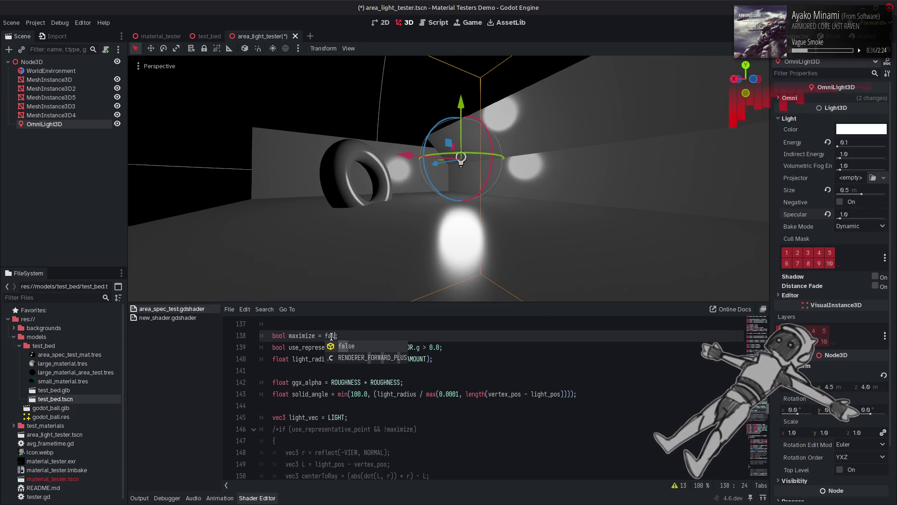
left_click(363, 329)
key("ctrl+s")
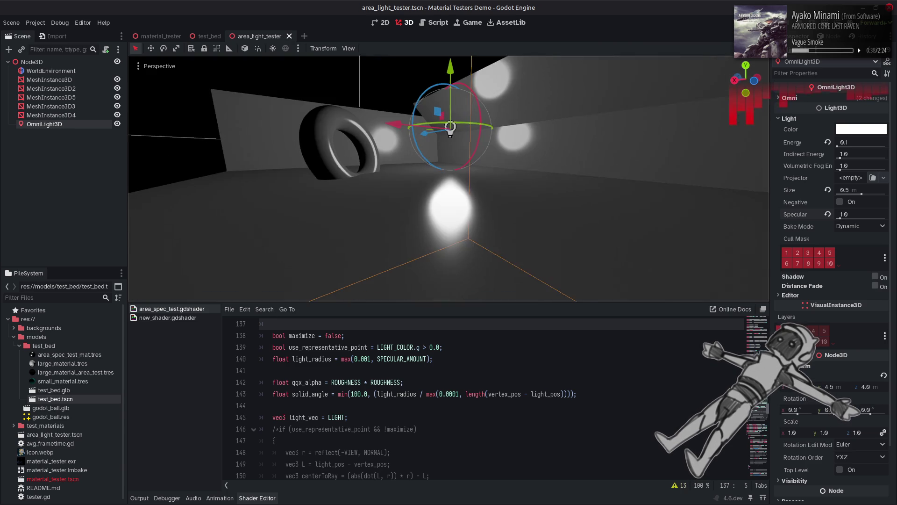
key("ctrl+z")
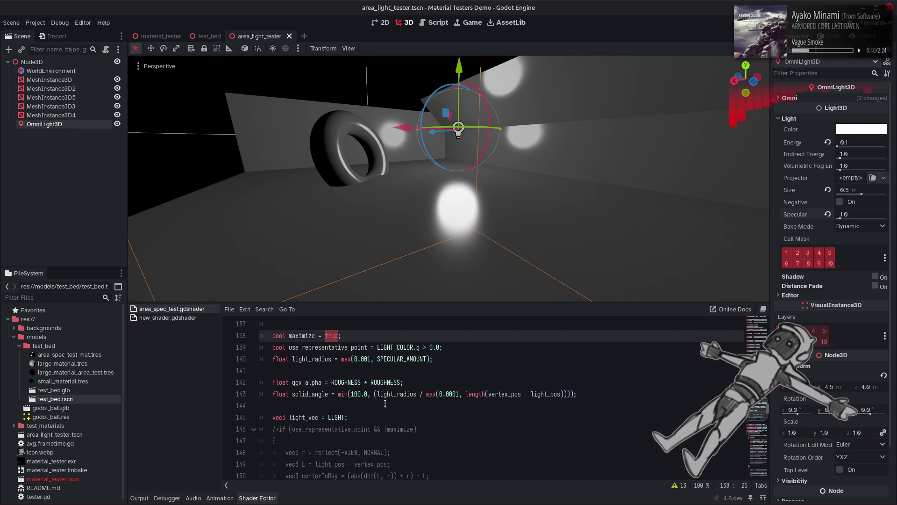
key("ctrl+y")
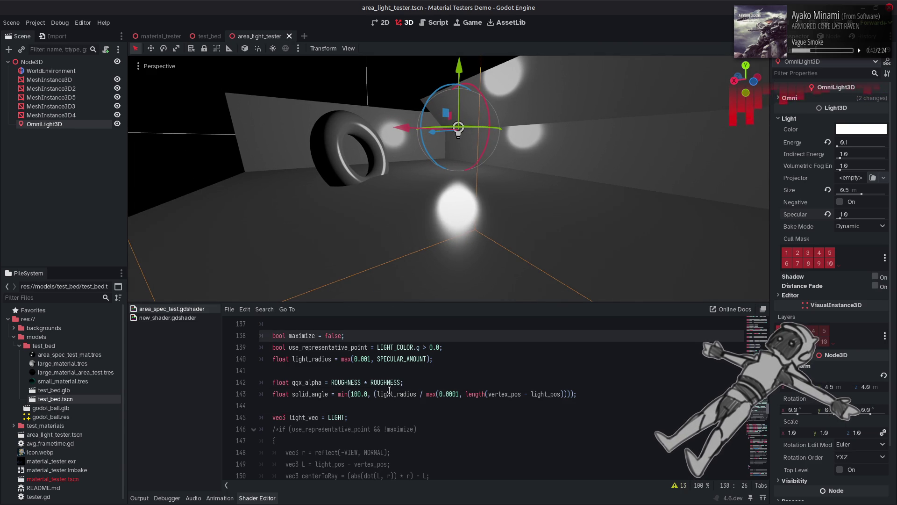
Select the NdotL formula on line 179.
scroll(389, 391, "down", 7)
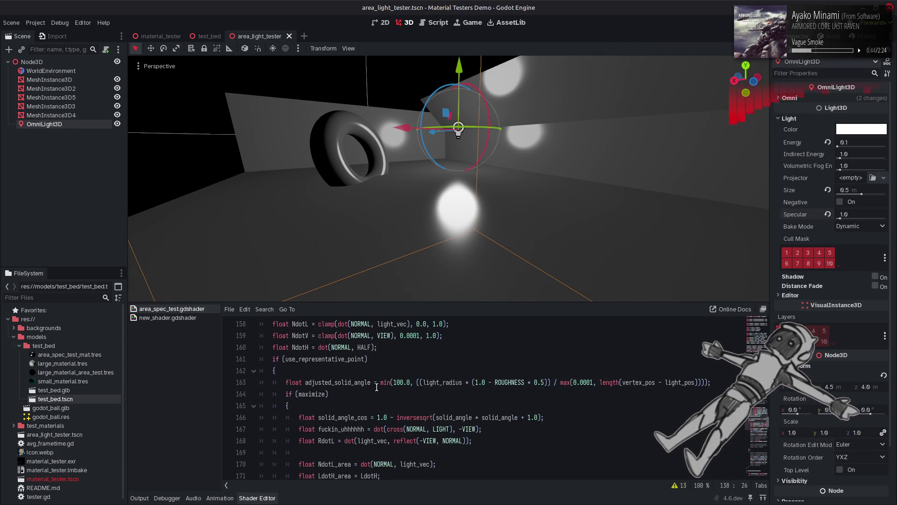
scroll(377, 387, "down", 7)
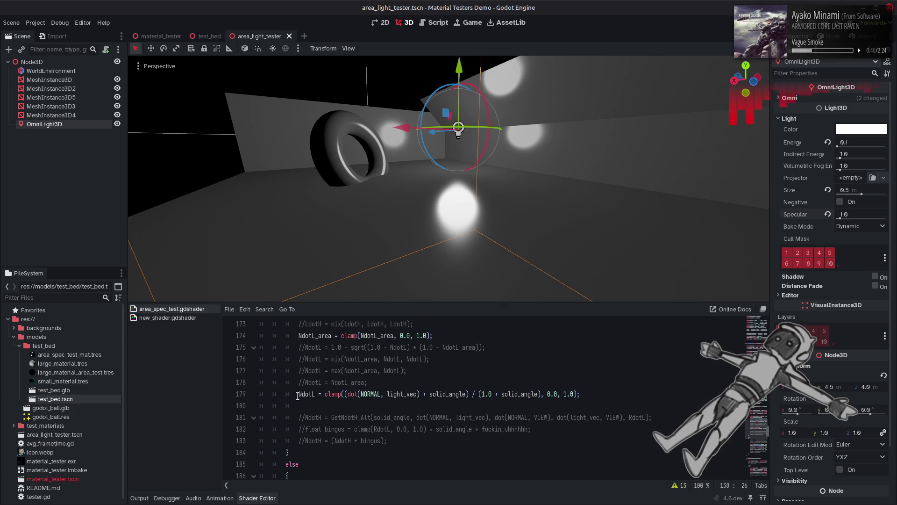
scroll(297, 395, "up", 3)
double_click(307, 429)
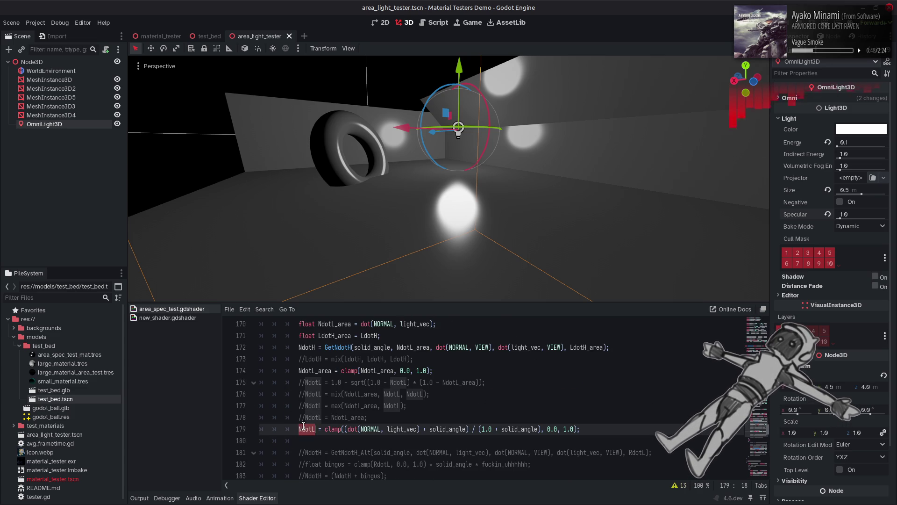
left_click_drag(574, 435, 299, 429)
key("ctrl+c")
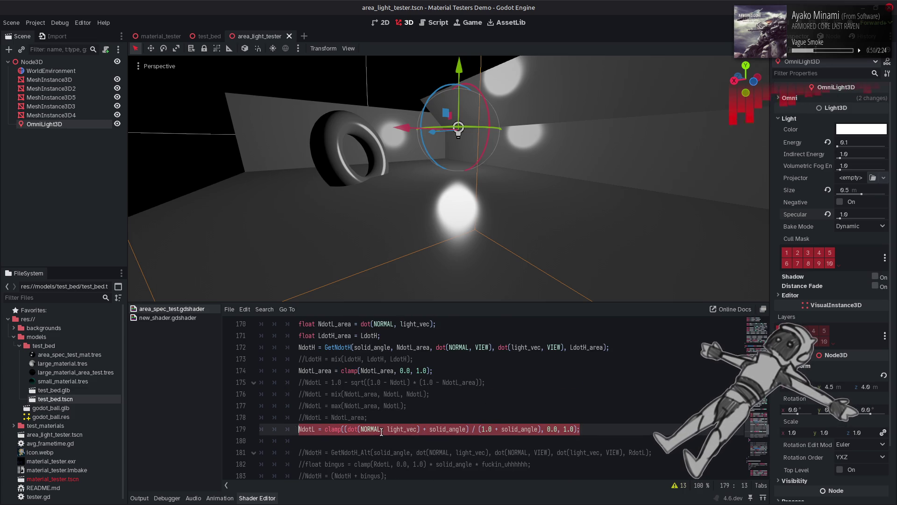
Comment out the mix-based NdotL line and paste the clamp-based NdotL line below it.
scroll(381, 426, "down", 7)
scroll(381, 426, "up", 1)
left_click(293, 393)
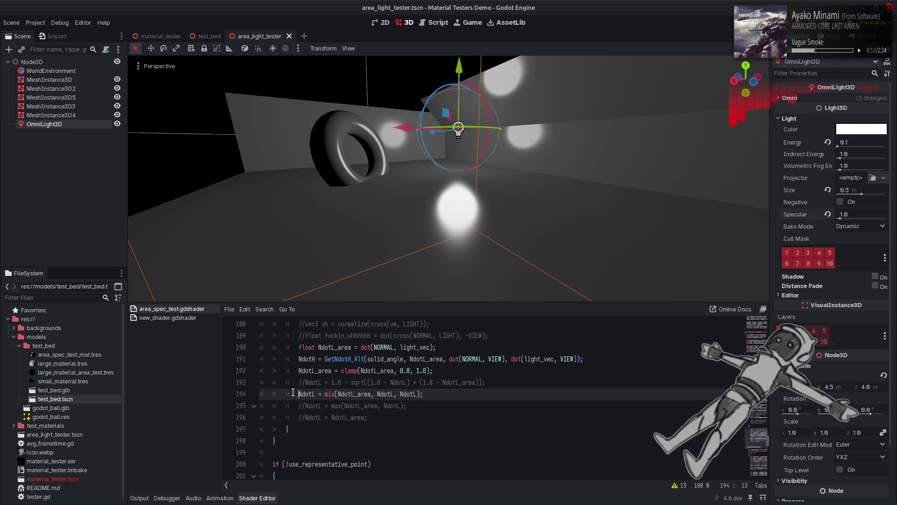
key("ctrl+k")
left_click(376, 418)
key("Return")
key("ctrl+v")
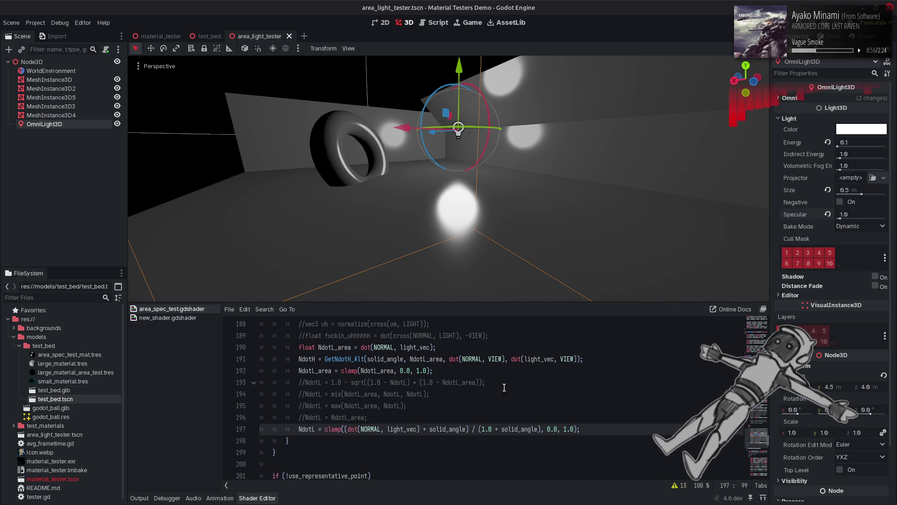
Sweep the omni light's Specular up and down, then set it to exactly 1.0.
mouse_move(857, 216)
left_mouse_down()
mouse_move(848, 216)
mouse_move(882, 223)
mouse_move(817, 221)
mouse_move(892, 221)
mouse_move(820, 226)
mouse_move(876, 229)
left_mouse_up()
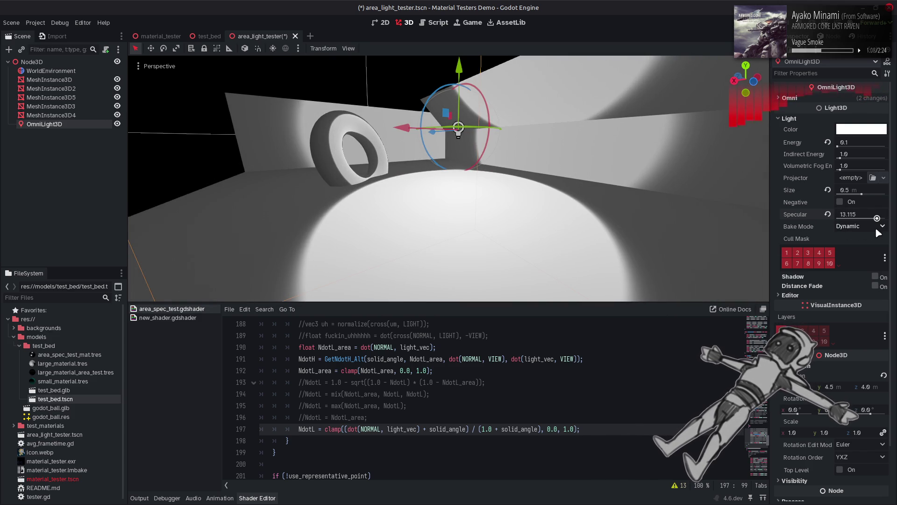
left_click_drag(876, 229, 849, 225)
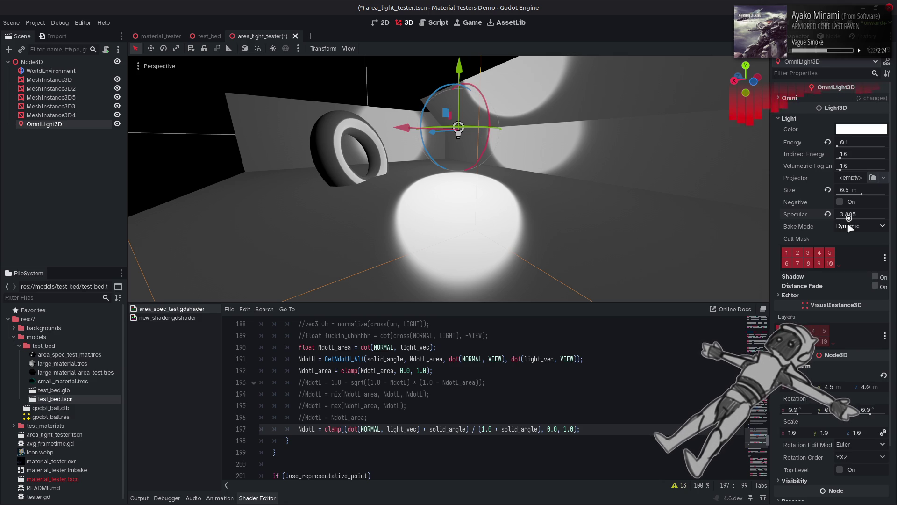
mouse_move(849, 224)
left_mouse_down()
mouse_move(815, 223)
mouse_move(873, 227)
mouse_move(848, 227)
left_mouse_up()
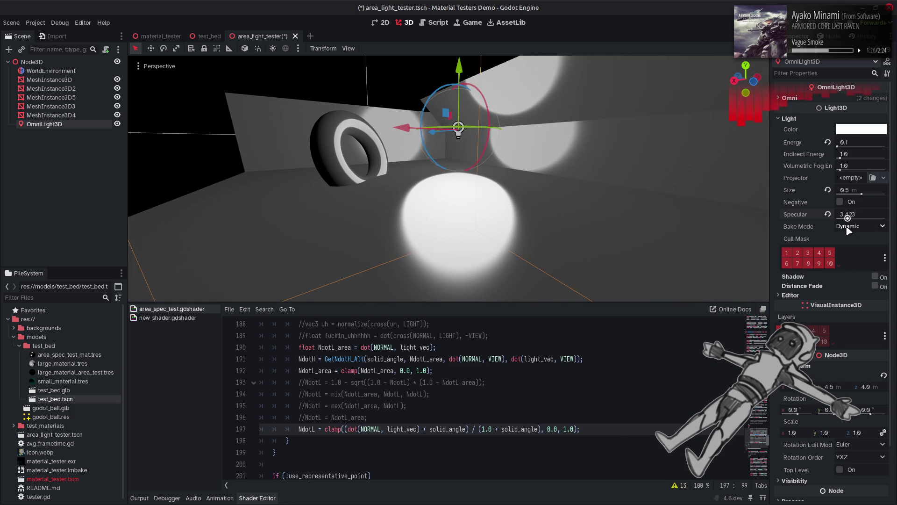
left_click(860, 213)
type("1")
key("Return")
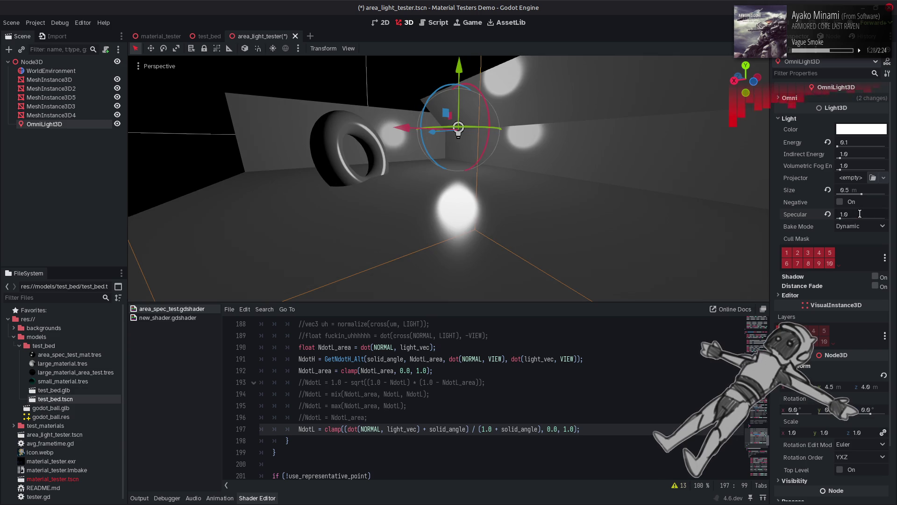
Set the omni light's Specular to 4.0 and save the scene.
left_click(859, 212)
type("4")
key("Return")
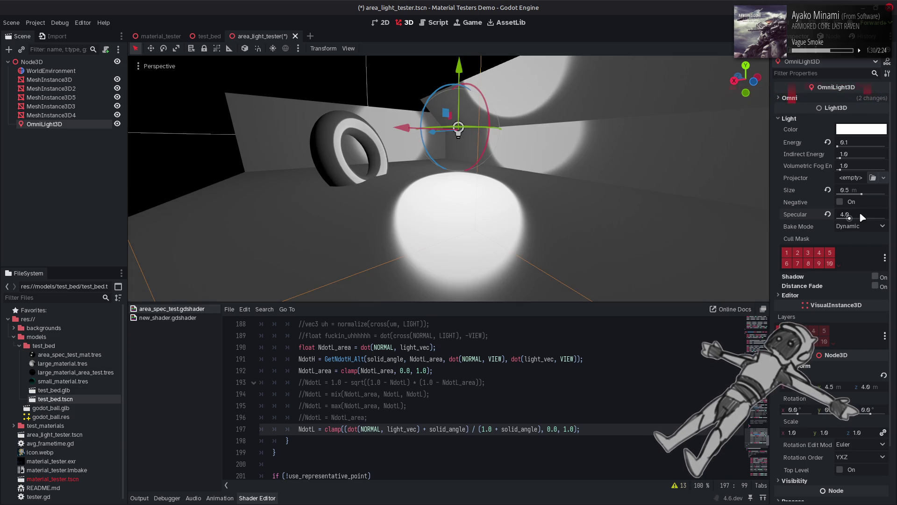
left_click(507, 391)
key("ctrl+s")
scroll(507, 391, "up", 3)
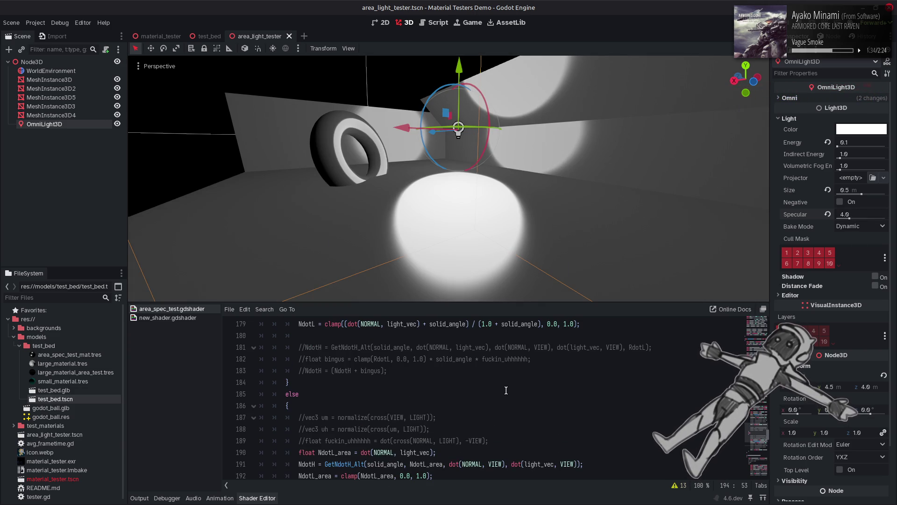
Remove the /* and */ around the representative-point block, lines 146–153.
scroll(506, 390, "up", 13)
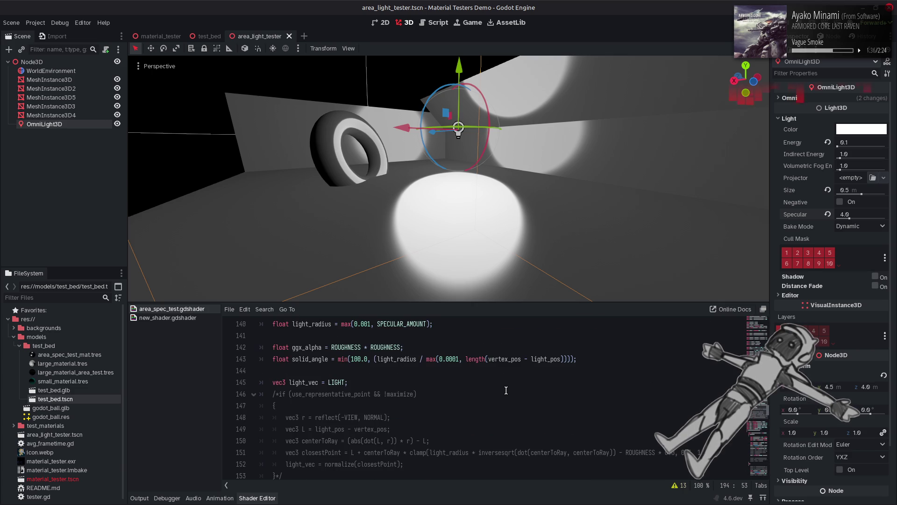
scroll(472, 391, "up", 1)
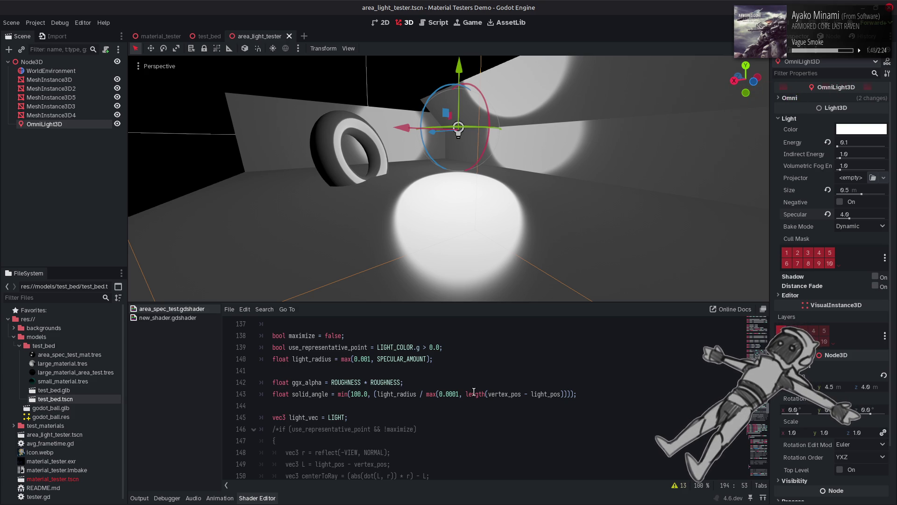
scroll(474, 391, "up", 2)
scroll(474, 392, "down", 10)
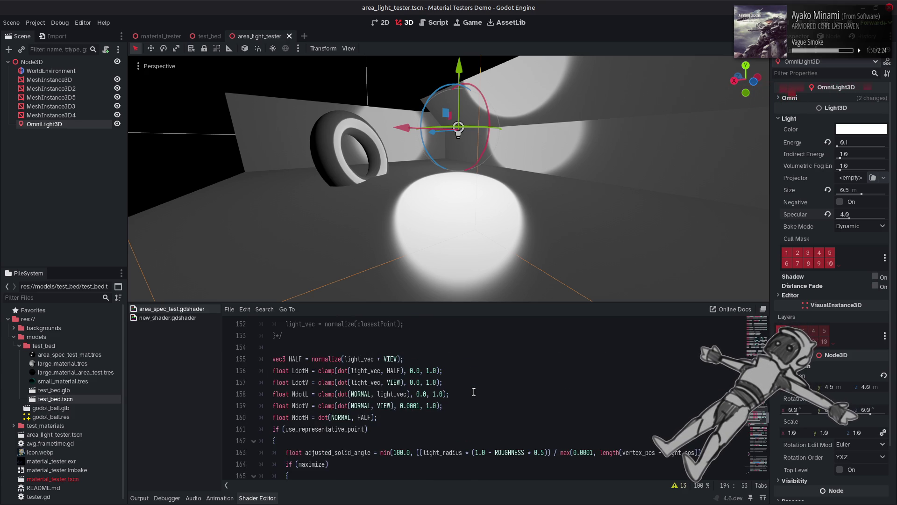
scroll(474, 392, "down", 1)
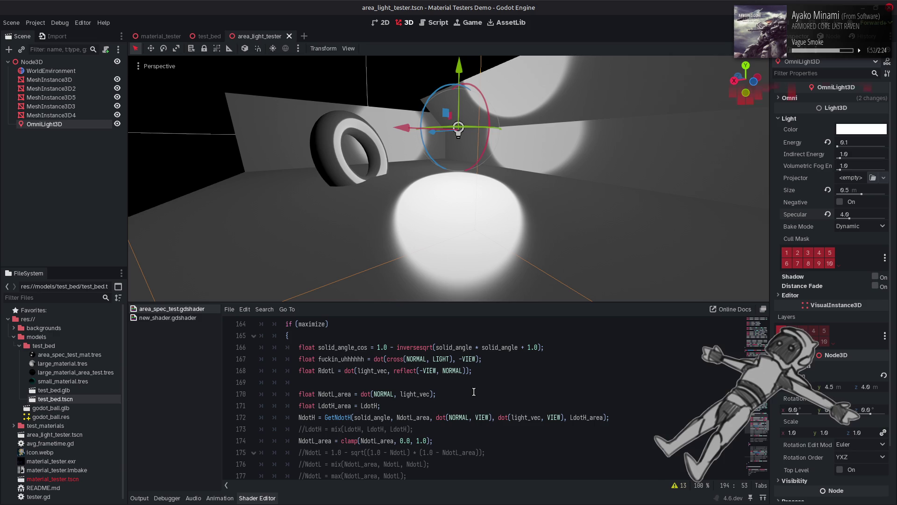
scroll(474, 391, "up", 8)
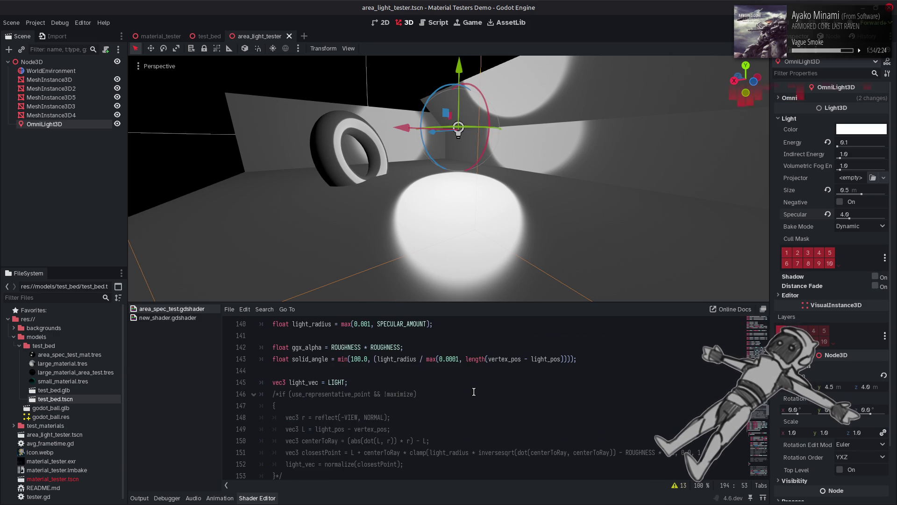
scroll(296, 388, "down", 1)
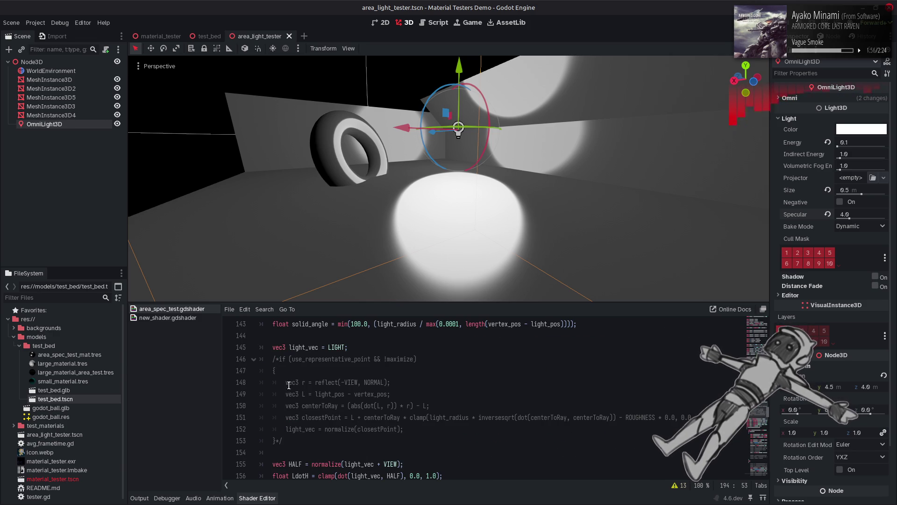
left_click(279, 359)
left_click(292, 438)
scroll(291, 407, "down", 13)
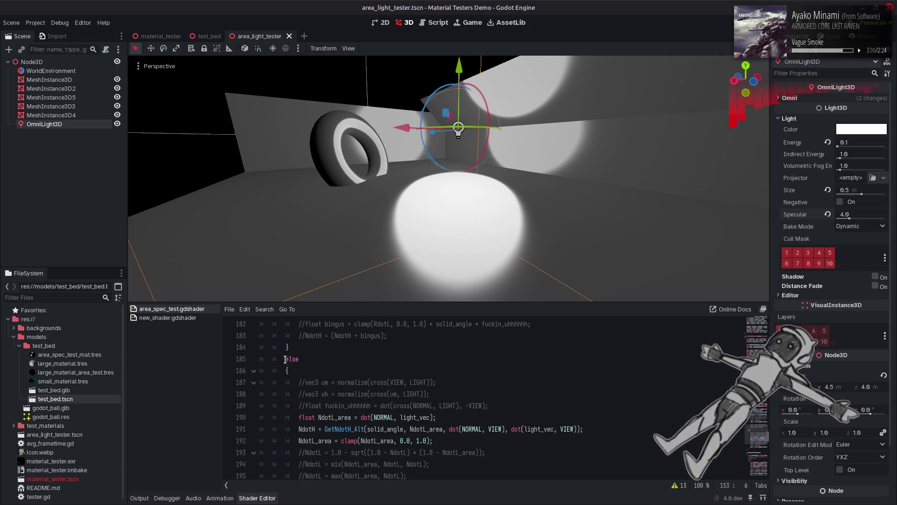
Wrap the else branch on lines 185–198 in /* */.
left_click(286, 359)
type("/*")
scroll(309, 388, "down", 3)
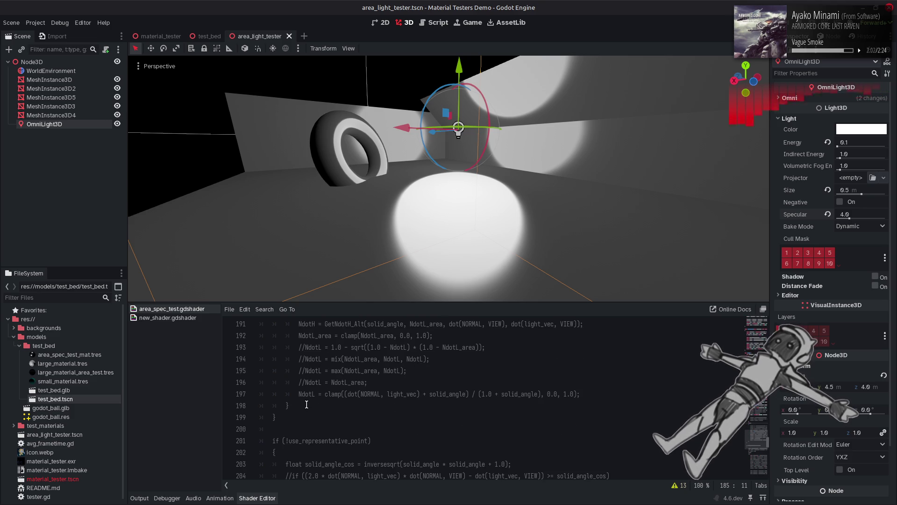
left_click(317, 405)
type("*/")
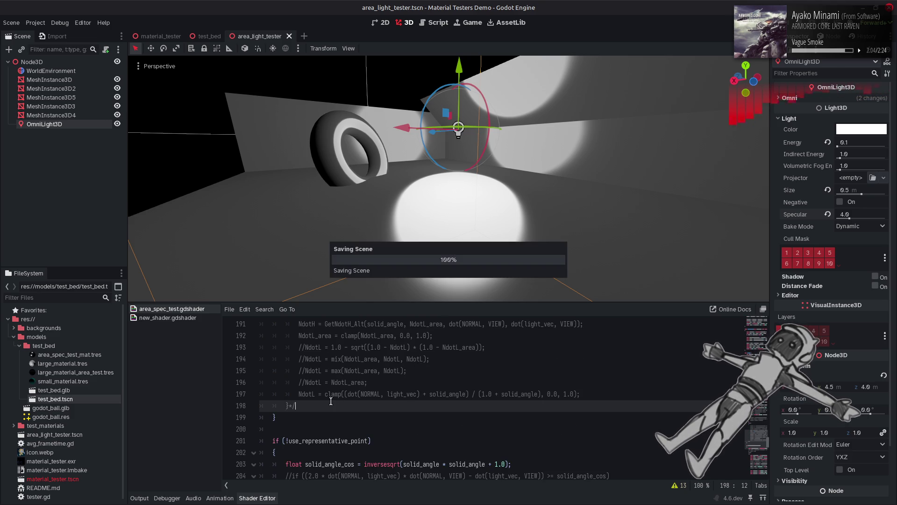
Select NdotL line 197 for copying.
triple_click(297, 393)
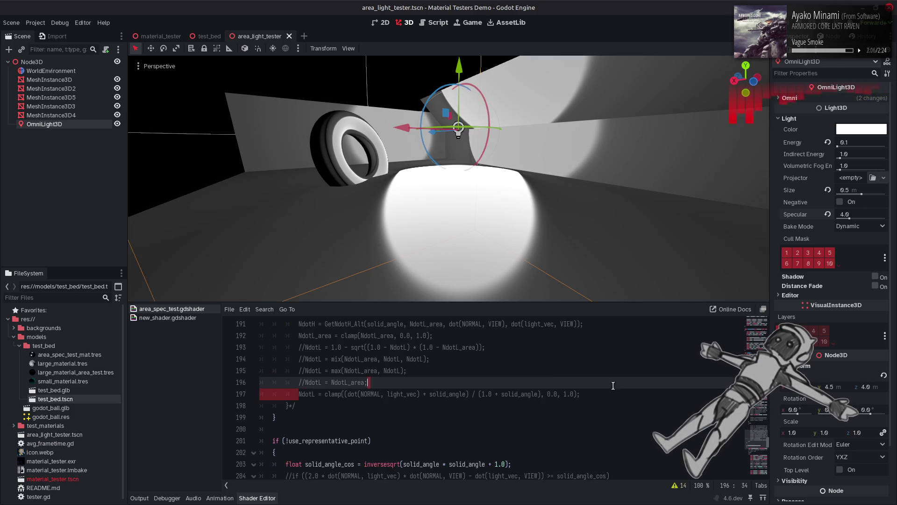
scroll(383, 394, "up", 10)
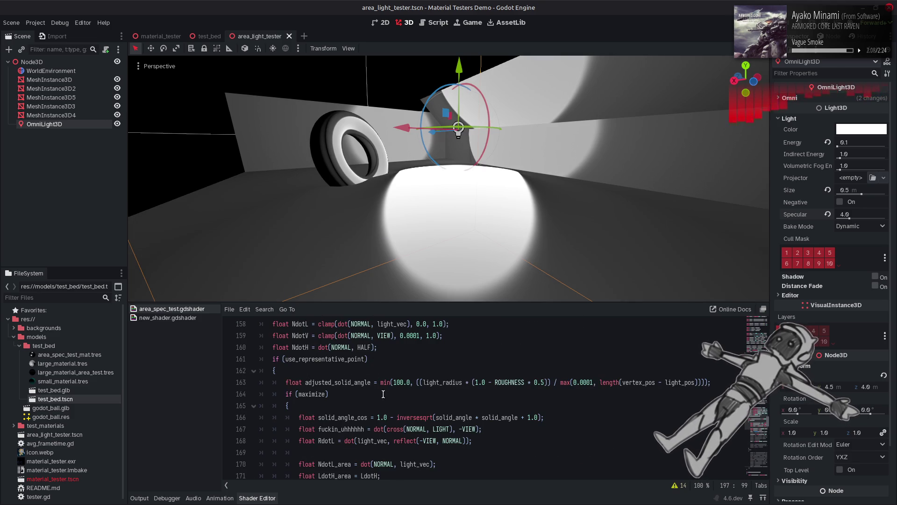
scroll(383, 394, "up", 4)
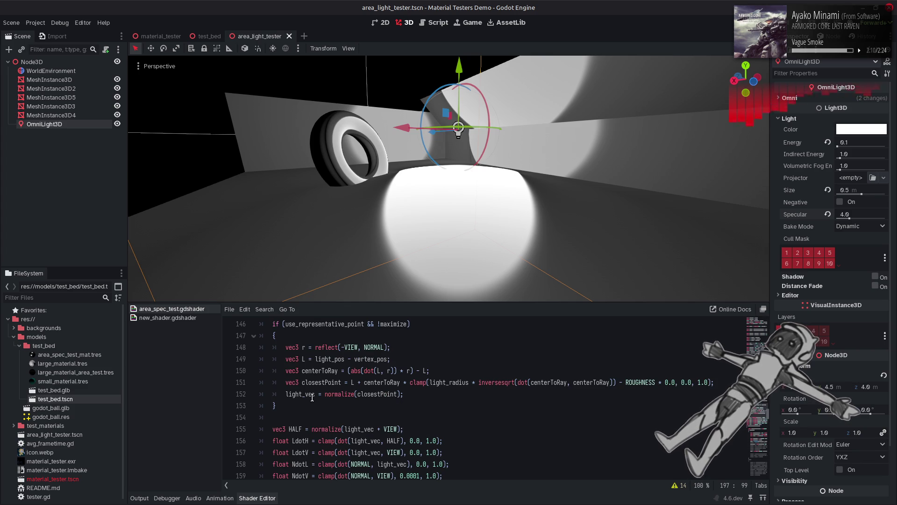
double_click(301, 393)
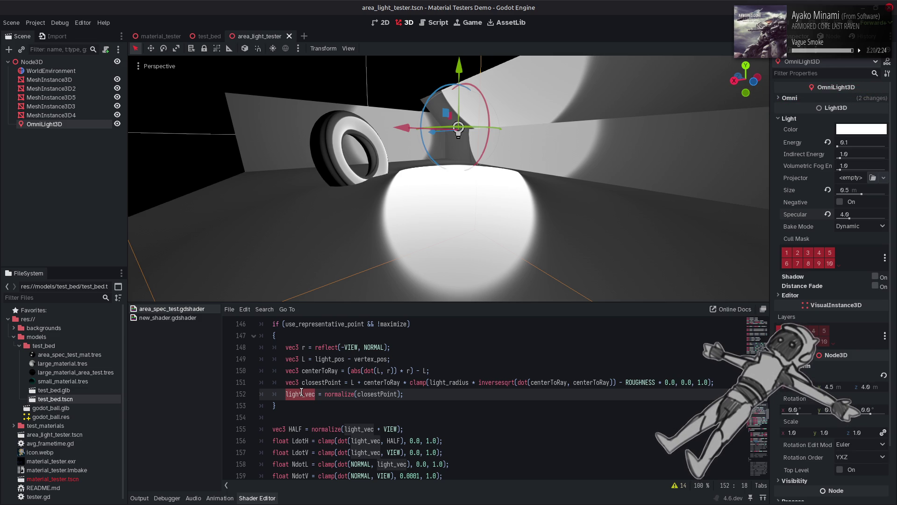
scroll(301, 393, "down", 1)
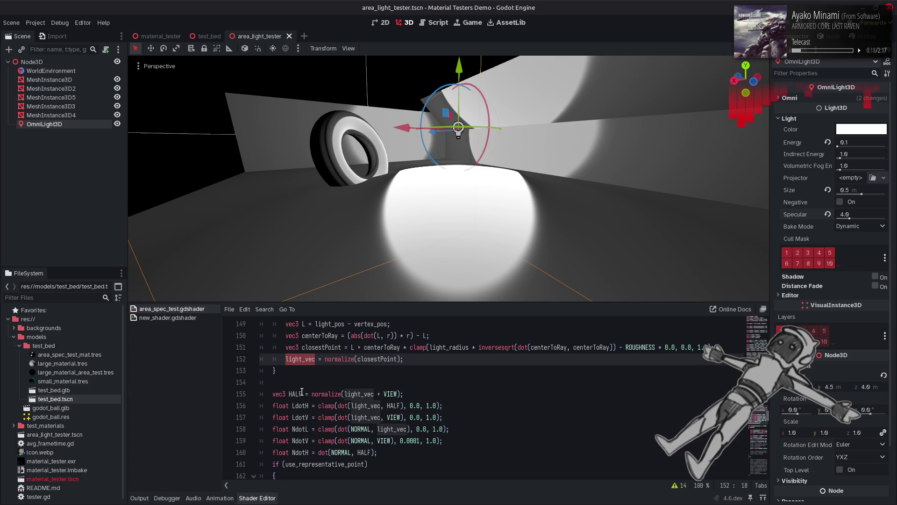
key("ctrl+z")
mouse_move(849, 218)
left_mouse_down()
mouse_move(866, 219)
mouse_move(862, 225)
left_mouse_up()
Fly the camera around the torus with WASD and lower the omni light's Specular to 6.343.
key("w")
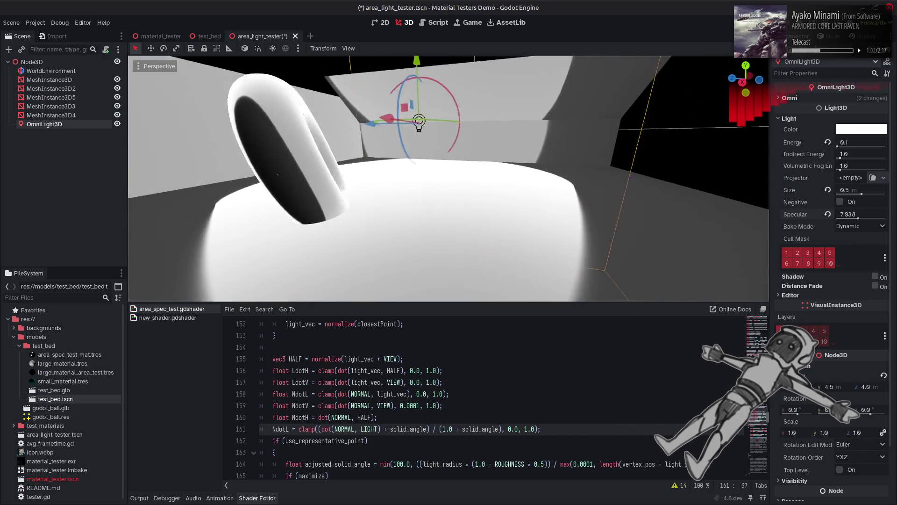
key("a")
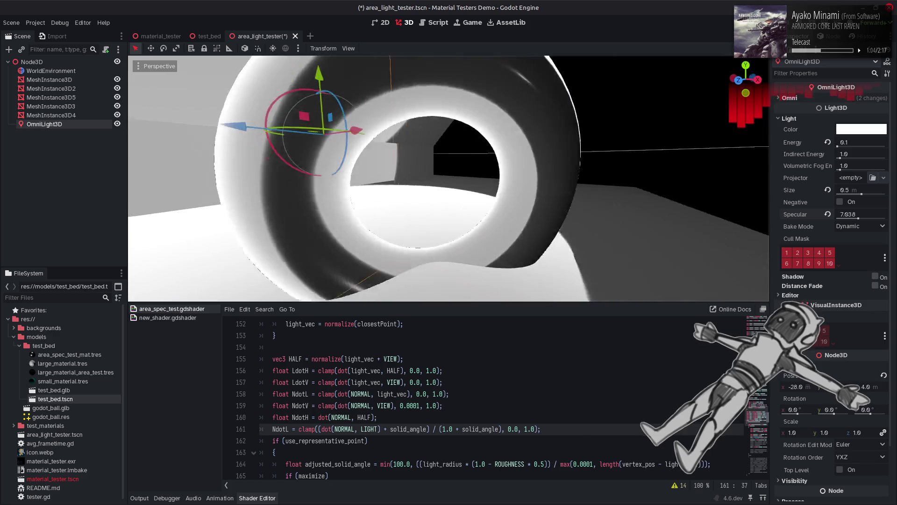
key("s")
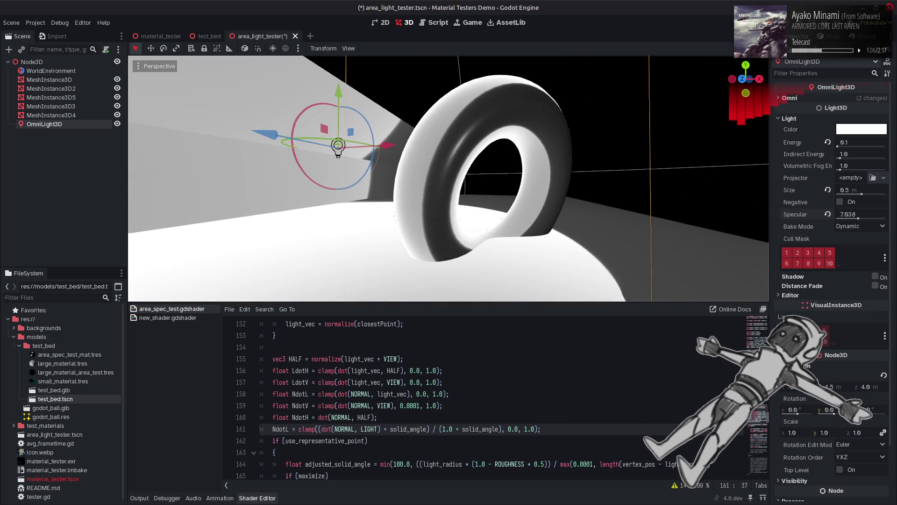
mouse_move(858, 217)
left_mouse_down()
mouse_move(842, 216)
mouse_move(854, 216)
left_mouse_up()
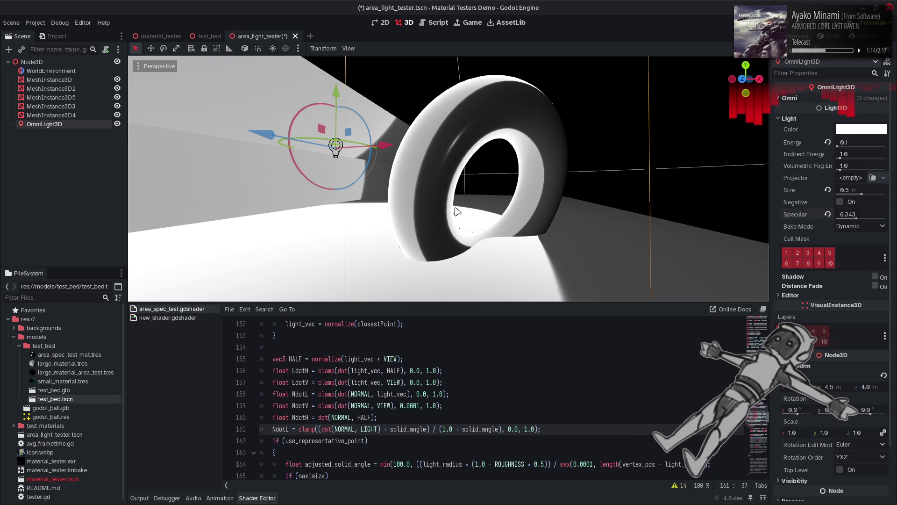
Check where LdotH, LdotV, light_vec and HALF are used in the shader.
double_click(307, 371)
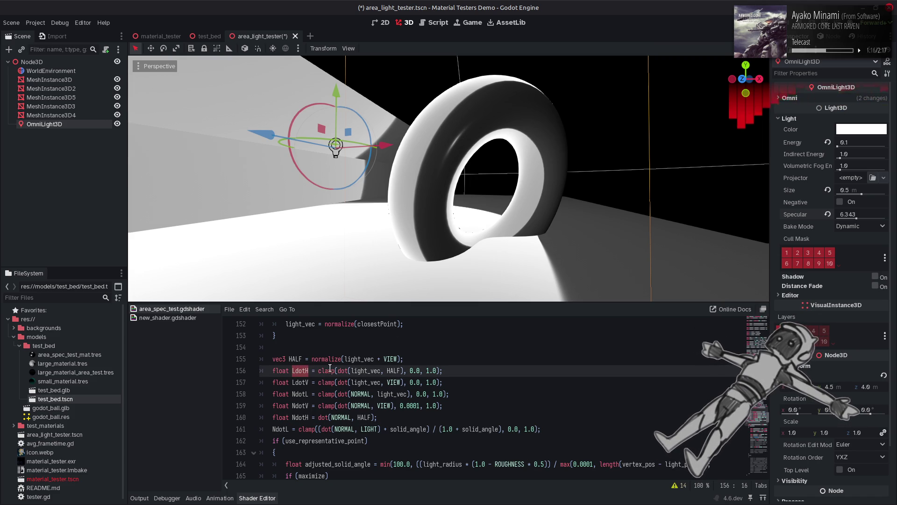
double_click(301, 381)
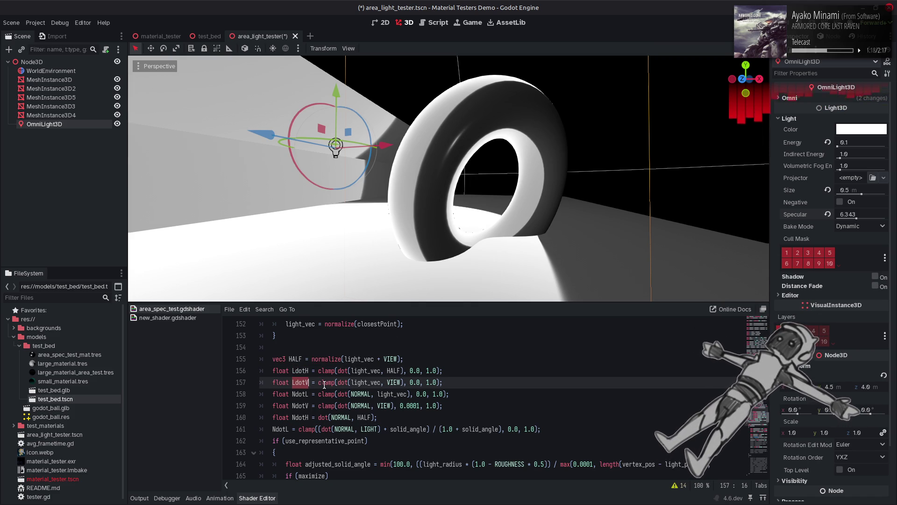
left_click(352, 393)
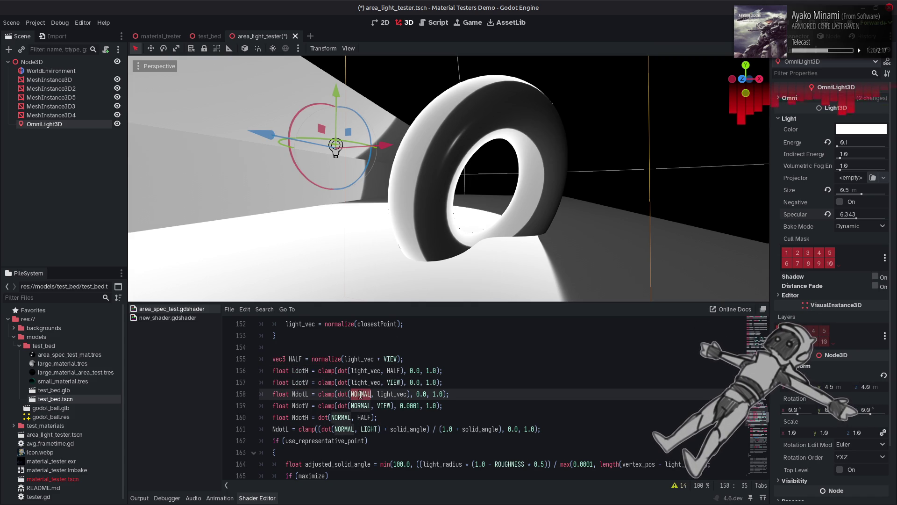
double_click(360, 359)
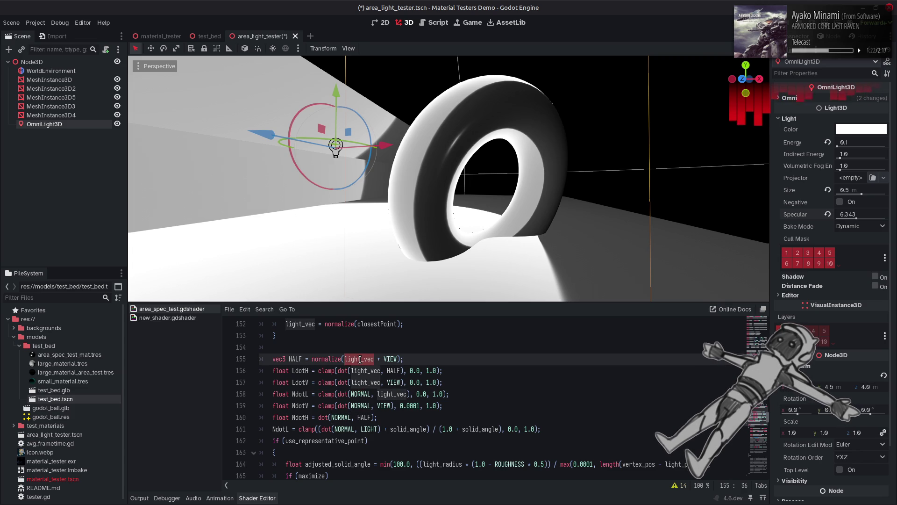
double_click(294, 359)
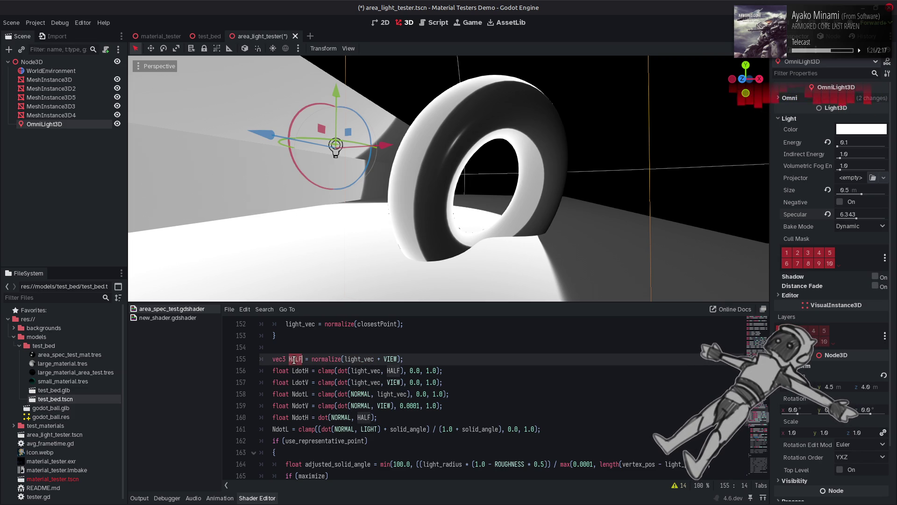
Replace light_vec with NORMAL in the LdotV and LdotH lines, saving each change.
double_click(367, 383)
type("NORMAL")
key("ctrl+s")
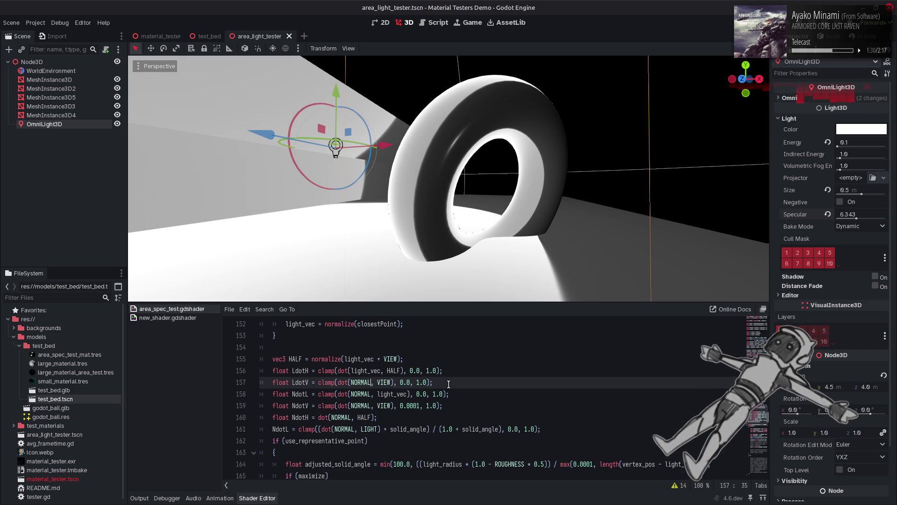
double_click(358, 371)
type("NORMAL")
key("ctrl+s")
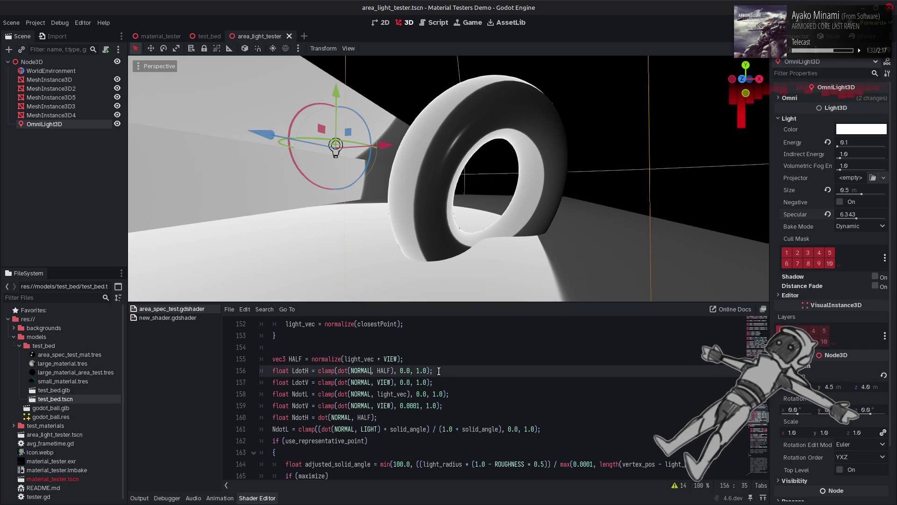
Compare NORMAL versus light_vec on line 156, settle on light_vec, and adjust the light's Specular.
right_click(557, 170)
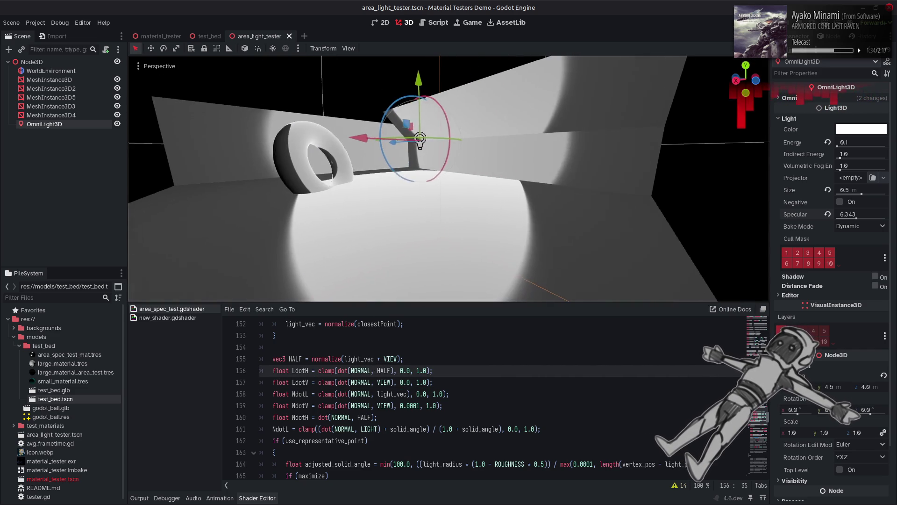
key("ctrl+z")
key("ctrl+s")
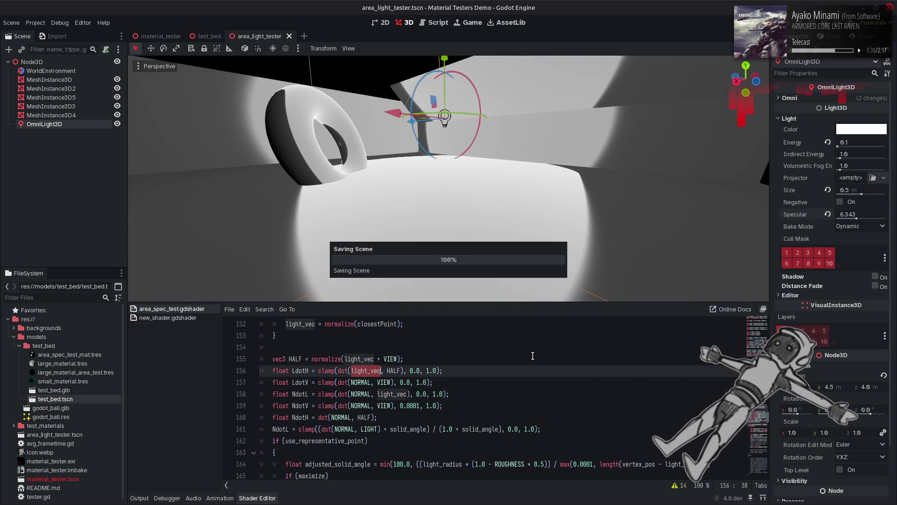
key("ctrl+shift+z")
key("ctrl+s")
key("ctrl+z")
key("ctrl+s")
key("ctrl+shift+z")
key("ctrl+s")
key("ctrl+z")
key("ctrl+s")
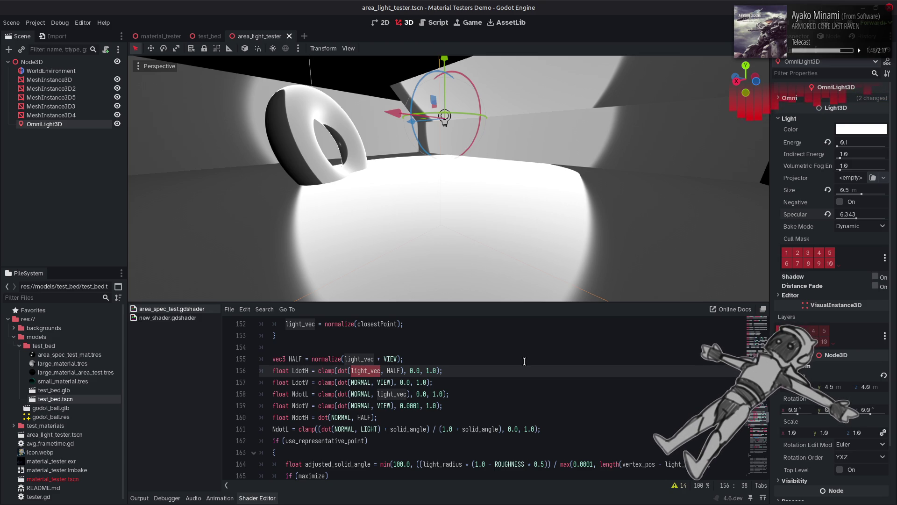
mouse_move(857, 218)
left_mouse_down()
mouse_move(839, 219)
mouse_move(875, 221)
mouse_move(862, 224)
left_mouse_up()
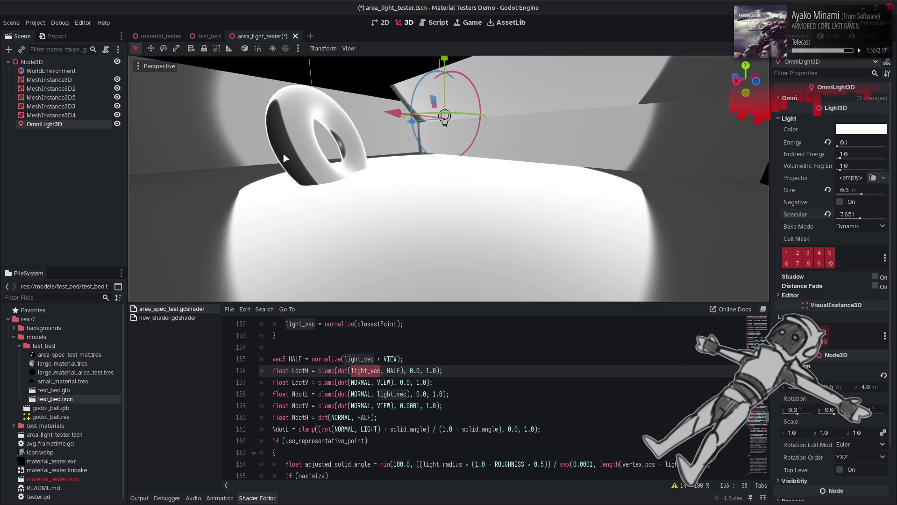
Delete abs from the centerToRay line 150 and save to preview the shading without it.
scroll(407, 377, "down", 3)
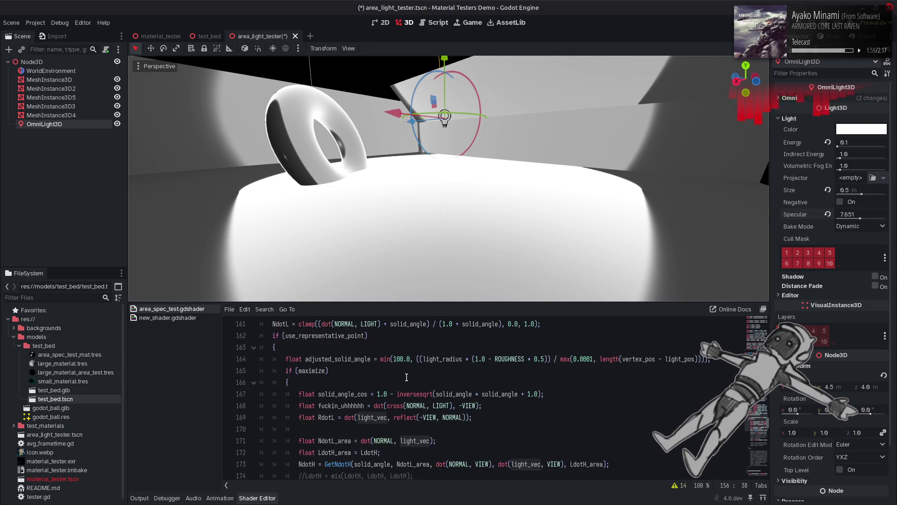
scroll(407, 377, "up", 6)
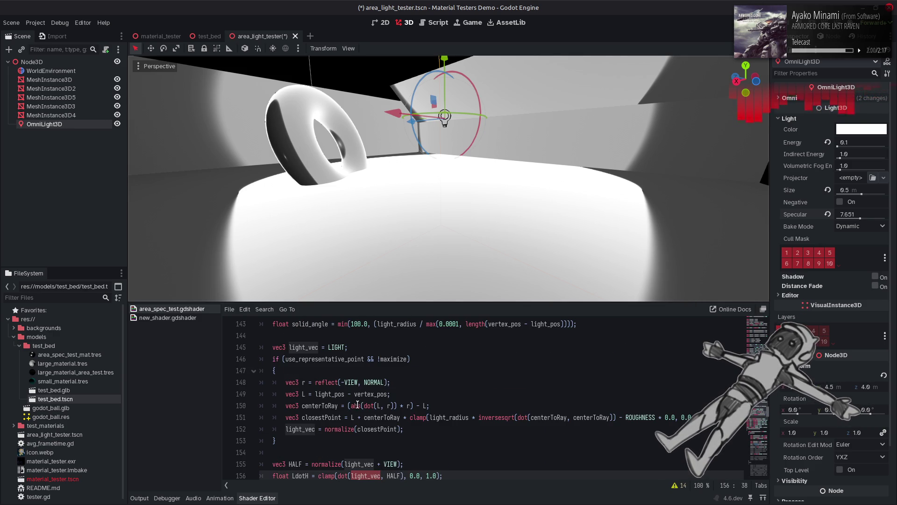
double_click(358, 405)
key("BackSpace")
key("ctrl+s")
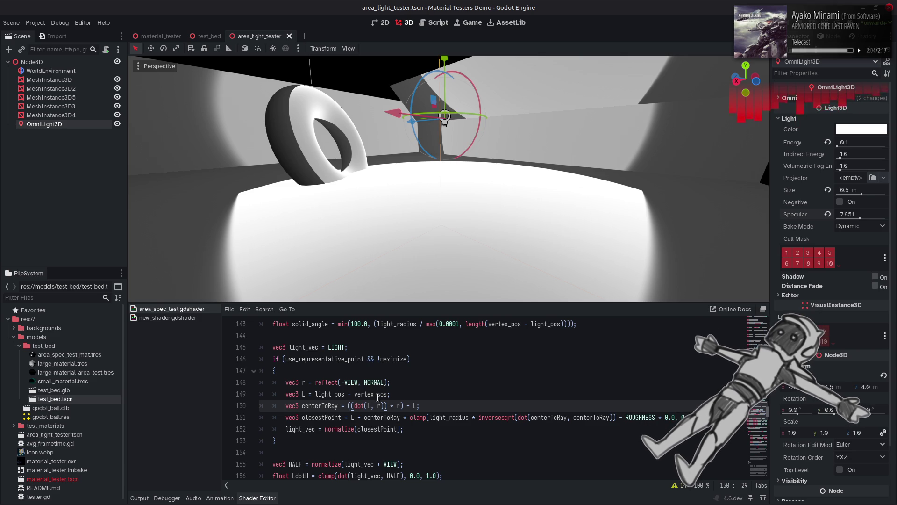
left_click(428, 385)
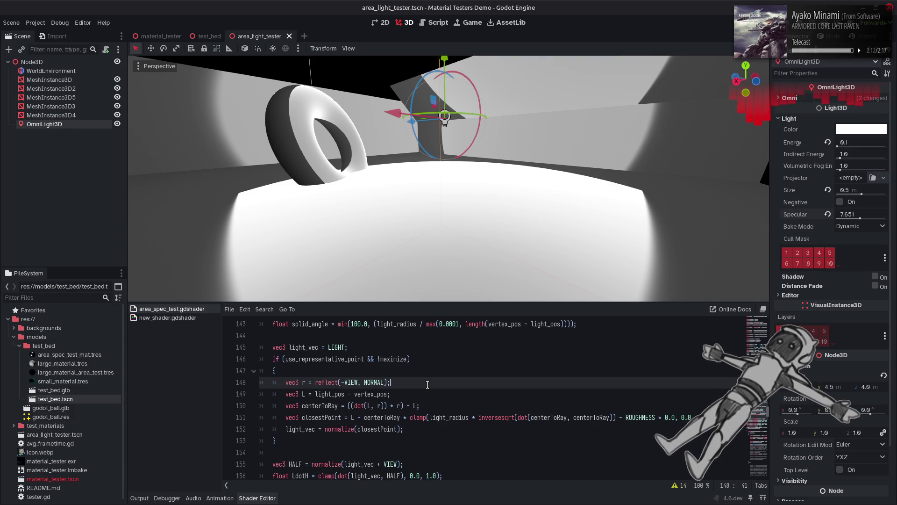
key("Down")
key("Down")
key("ctrl+s")
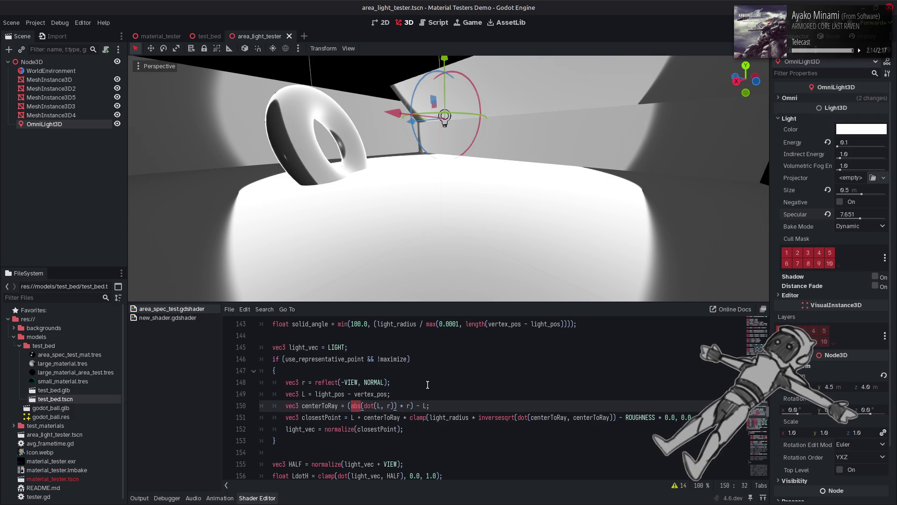
key("Left")
key("Left")
key("Left")
Orbit around the torus while toggling abs on line 150, ending with abs restored.
scroll(448, 178, "down", 5)
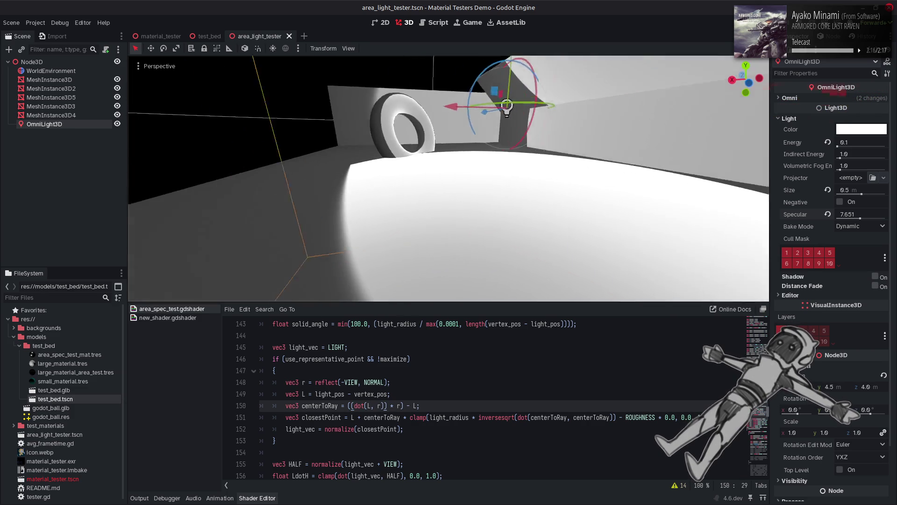
left_click_drag(449, 177, 407, 199)
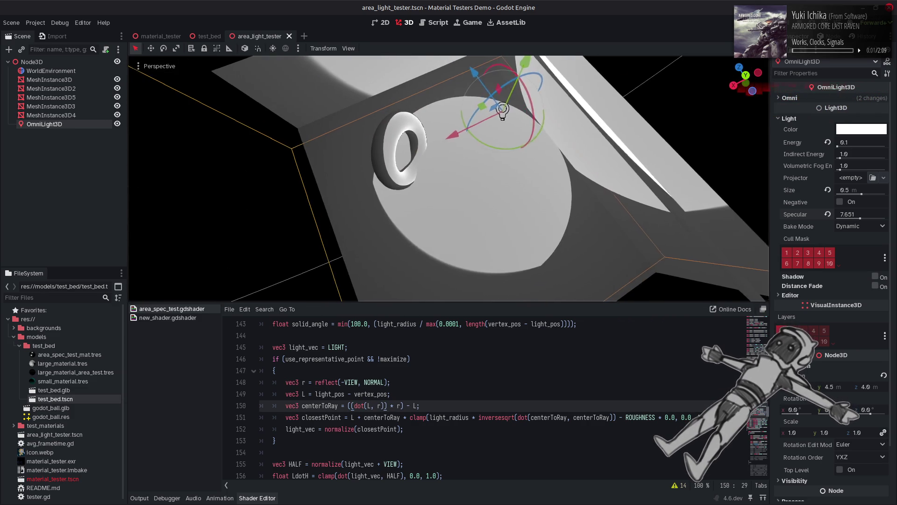
type("abs")
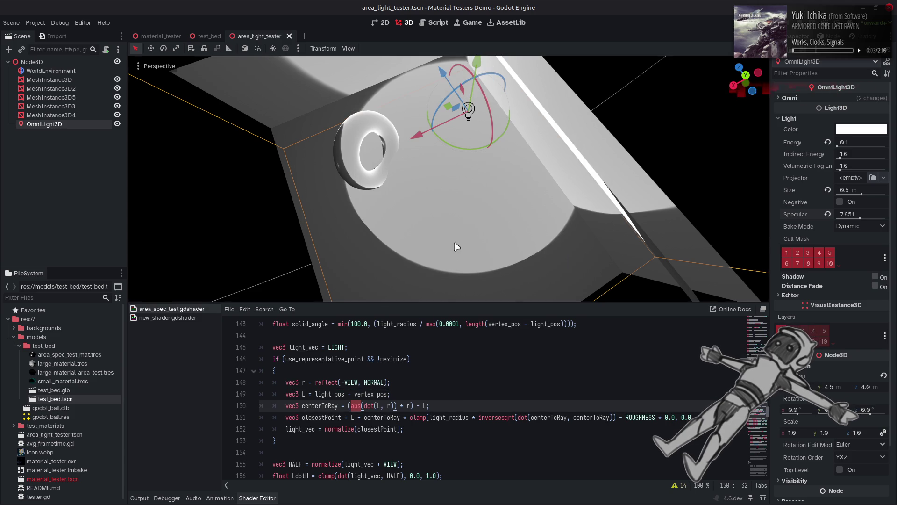
left_click_drag(406, 198, 348, 171)
left_click_drag(483, 139, 455, 143)
key("BackSpace")
left_click_drag(383, 252, 390, 236)
left_click_drag(456, 187, 425, 187)
left_click(449, 404)
key("ctrl+z")
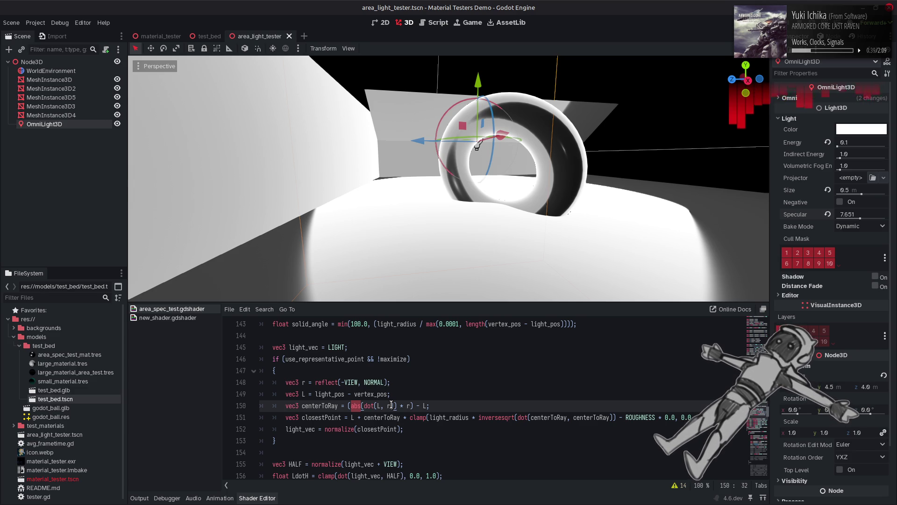
Add a new line below NdotL and begin the NdotL_spec declaration.
scroll(392, 404, "down", 2)
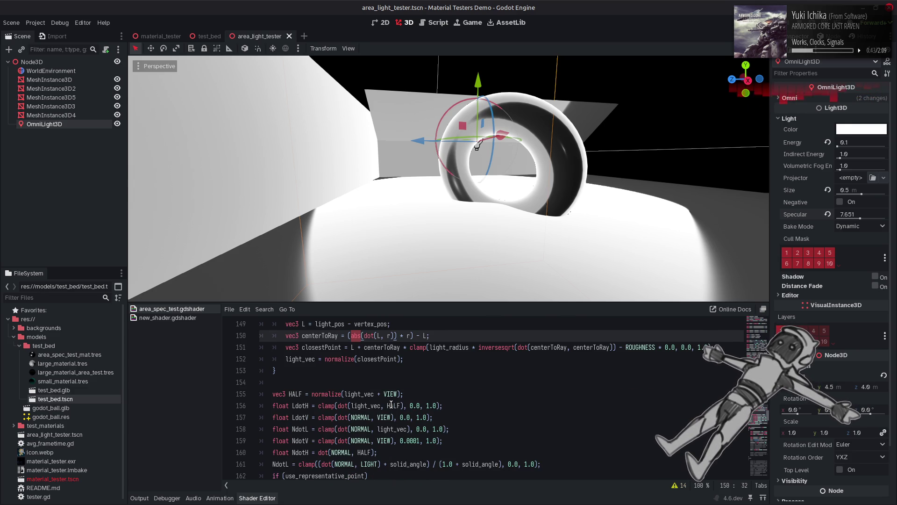
scroll(392, 405, "down", 1)
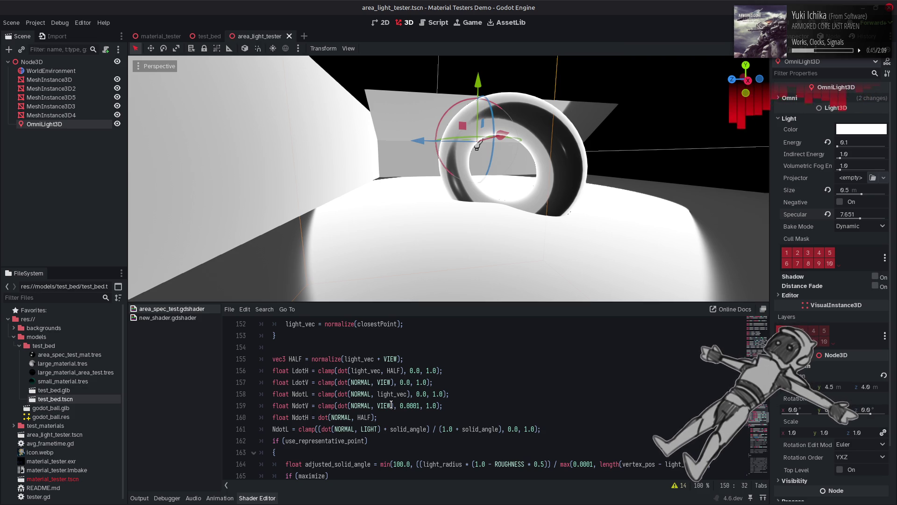
left_click(549, 427)
key("Return")
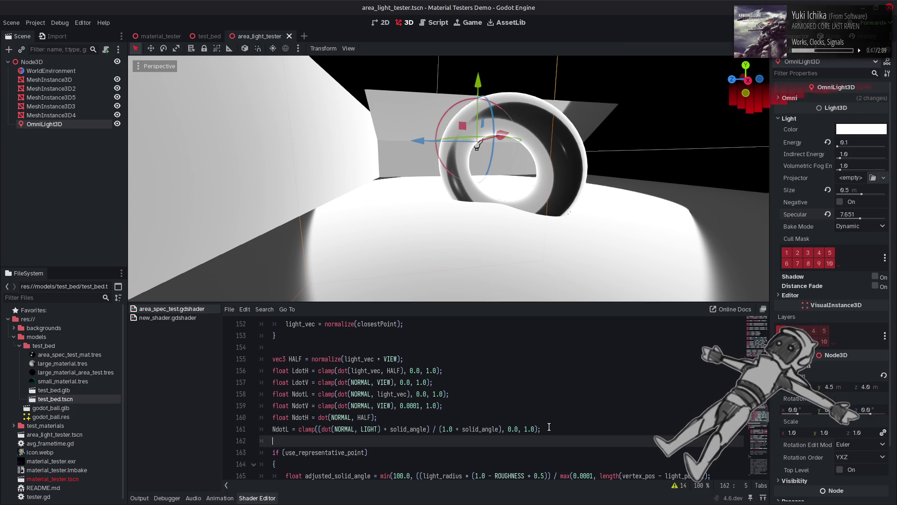
type("float NdotL_")
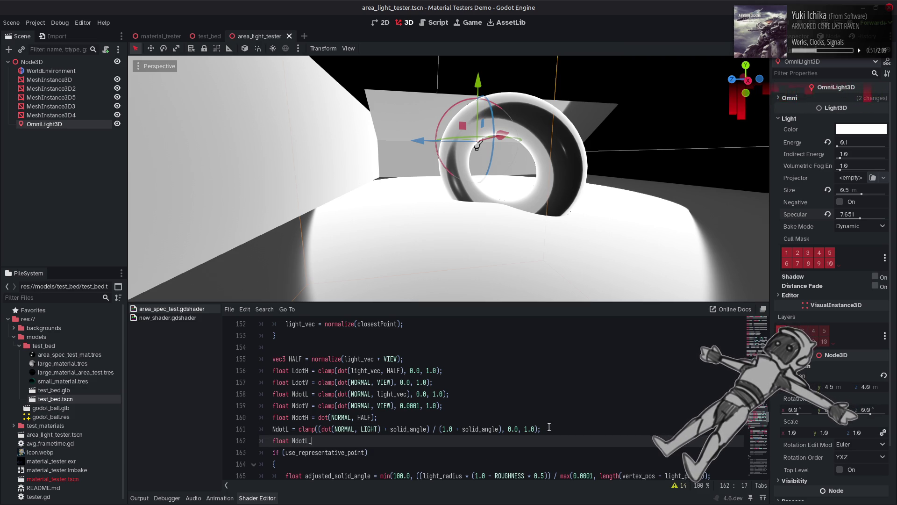
type(" spe")
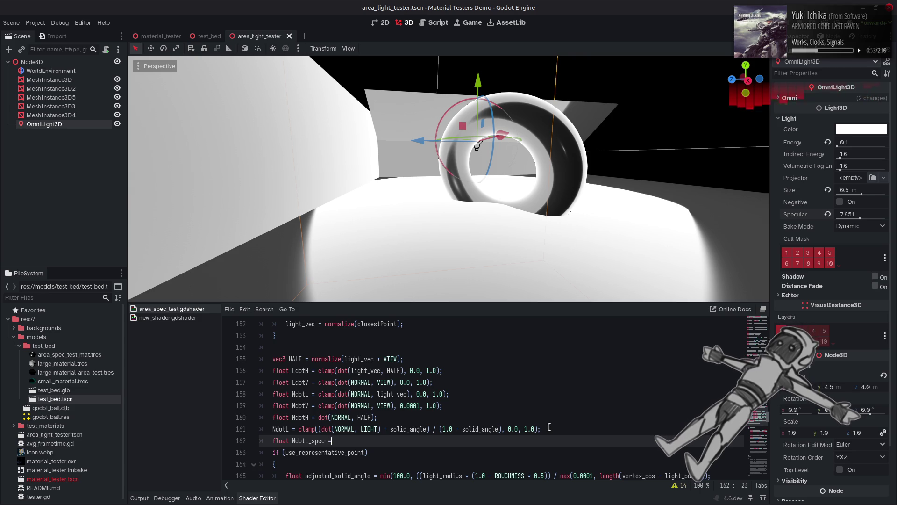
Copy the NdotL clamp expression into the NdotL_spec line.
left_click(260, 358)
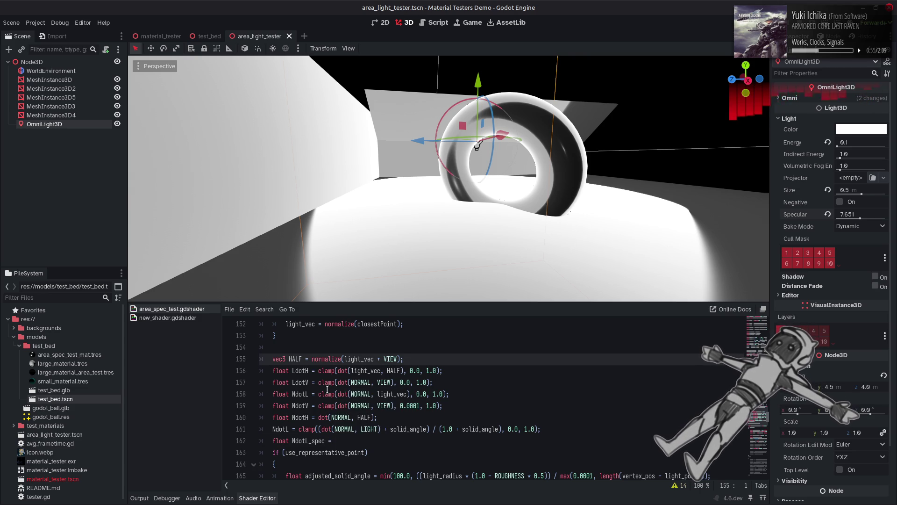
left_click(317, 429)
type("(")
left_click_drag(298, 429, 543, 430)
key("ctrl+c")
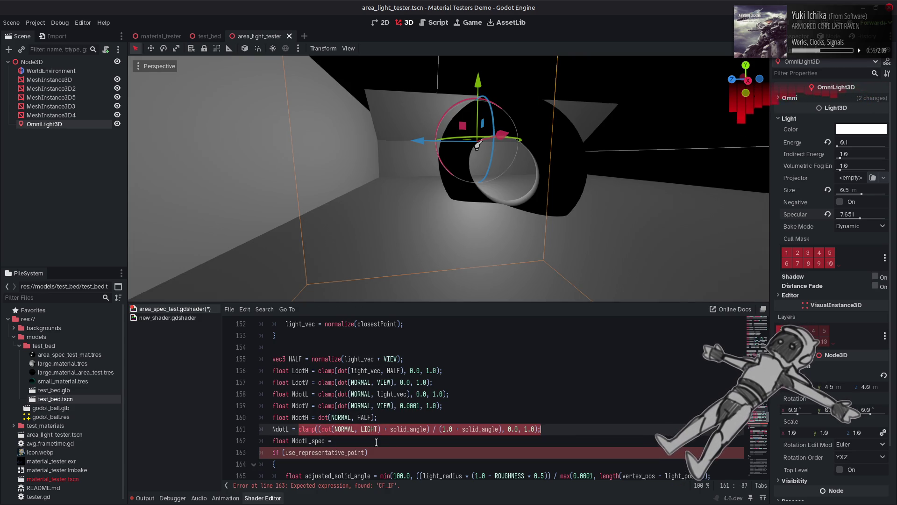
left_click(374, 441)
key("ctrl+v")
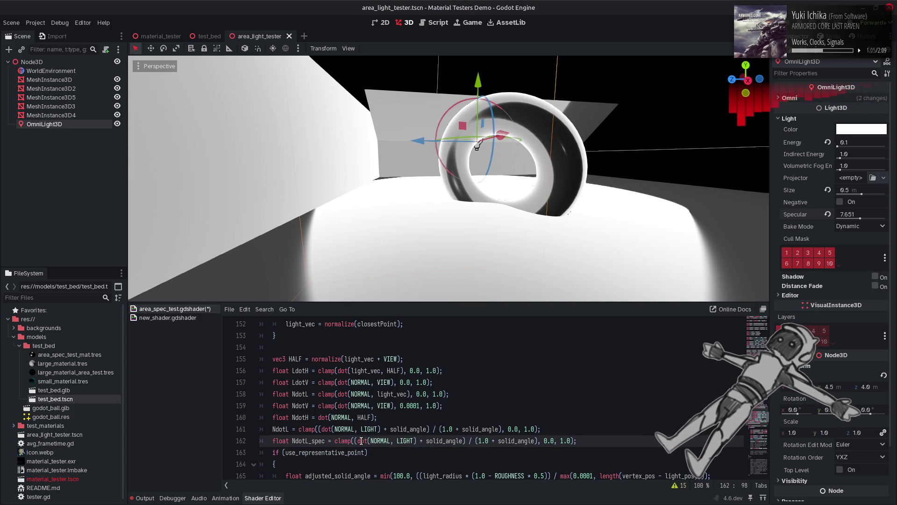
Reduce NdotL_spec to clamp(dot(NORMAL, light_vec), 0.0, 1.0) and save the shader.
left_click_drag(417, 440, 358, 441)
left_click_drag(539, 440, 353, 443)
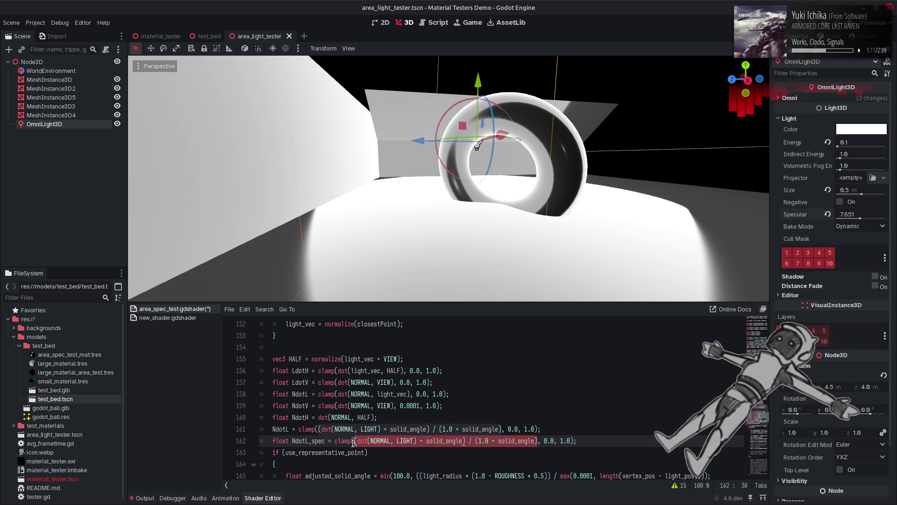
key("ctrl+v")
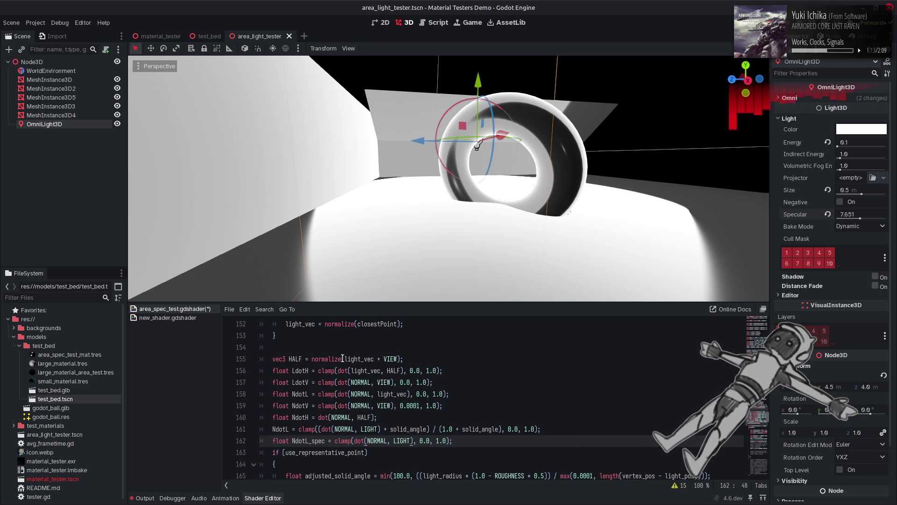
double_click(358, 359)
key("ctrl+c")
double_click(401, 441)
key("ctrl+v")
key("ctrl+s")
double_click(308, 441)
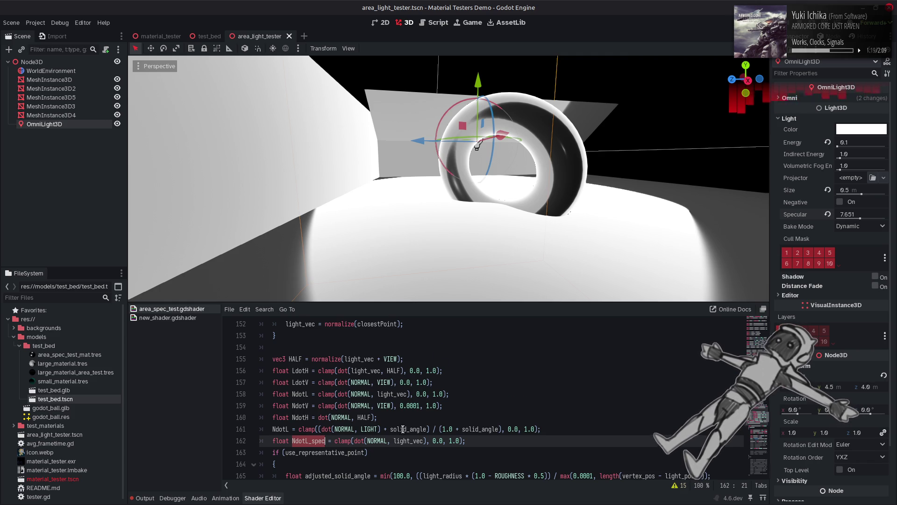
scroll(402, 428, "down", 20)
scroll(402, 426, "down", 4)
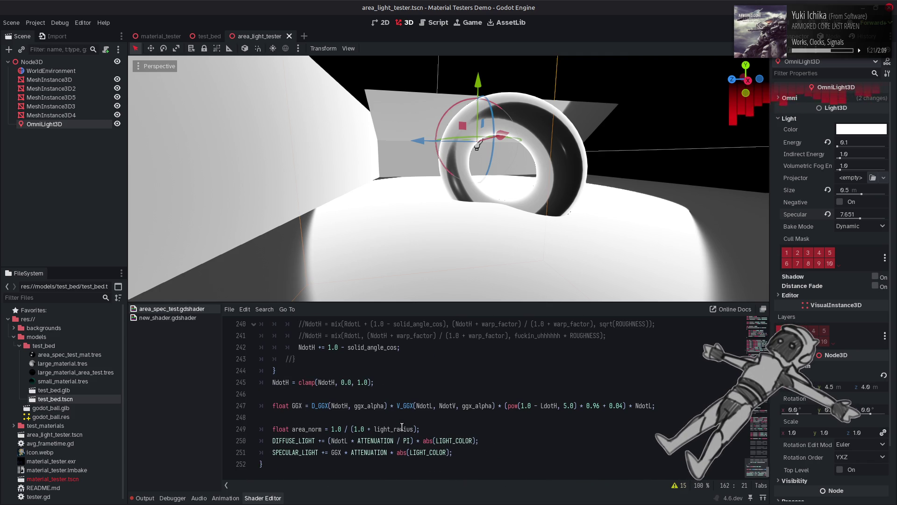
Multiply the GGX term on line 247 by NdotL_spec and check the Output for compile errors.
double_click(425, 406)
left_click(651, 405)
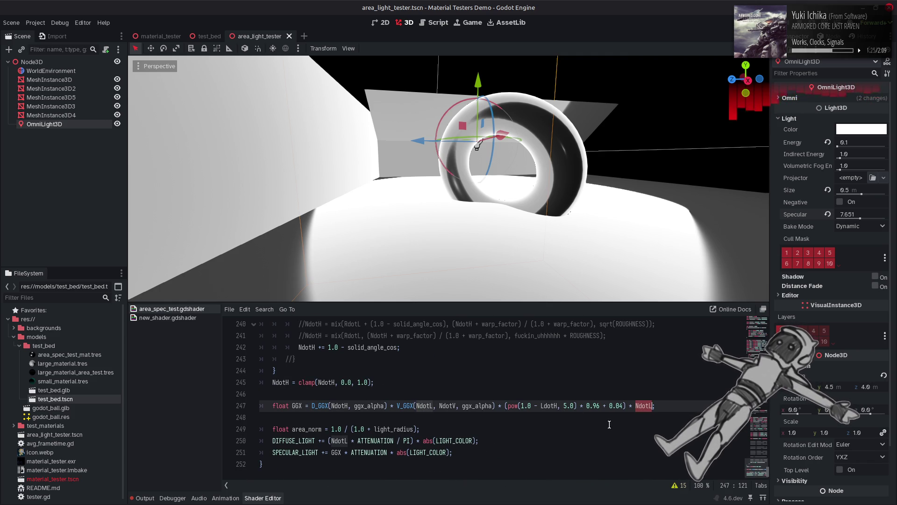
type("_spec")
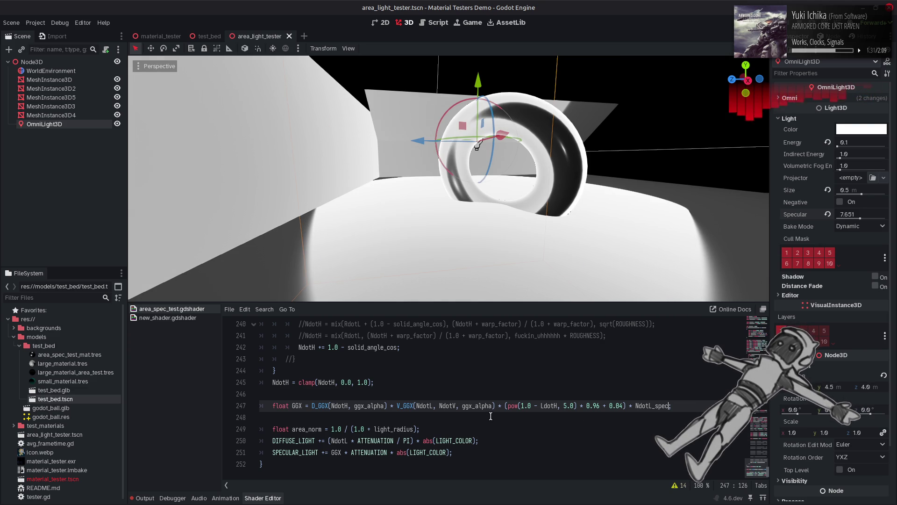
left_click(144, 498)
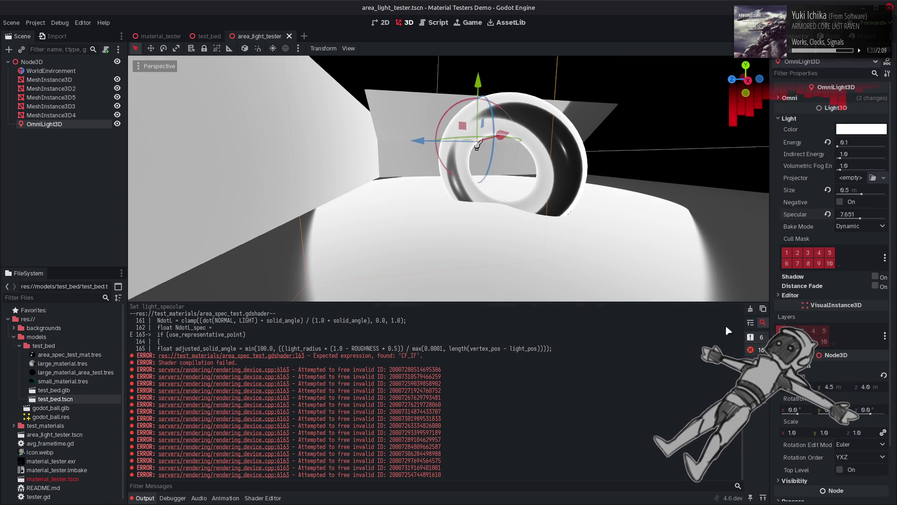
left_click(257, 498)
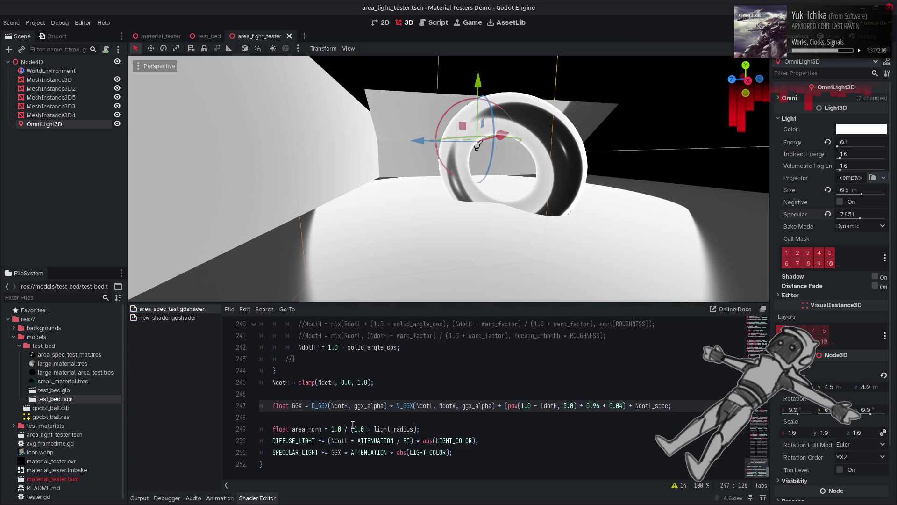
Compare plain NdotL against NdotL_spec in line 247's GGX term on the torus, saving the NdotL_spec version.
key("BackSpace")
key("BackSpace")
key("BackSpace")
key("ctrl+z")
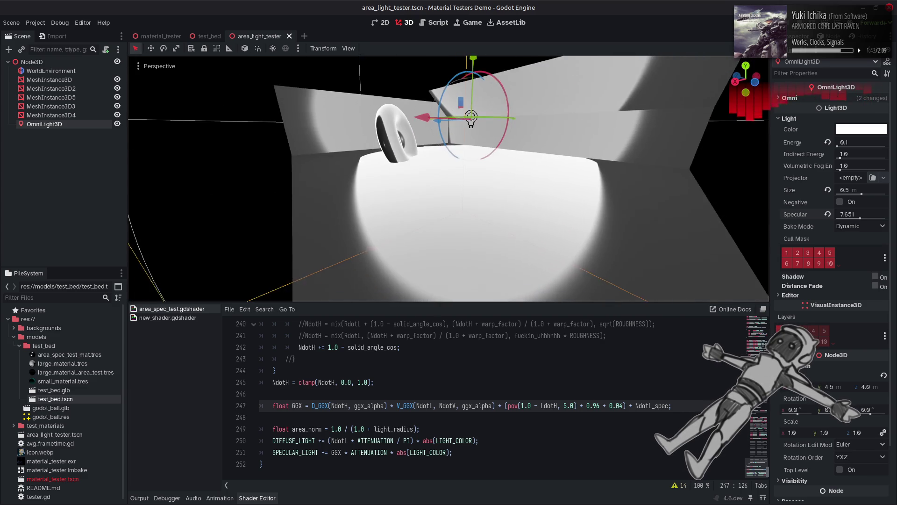
key("ctrl+shift+z")
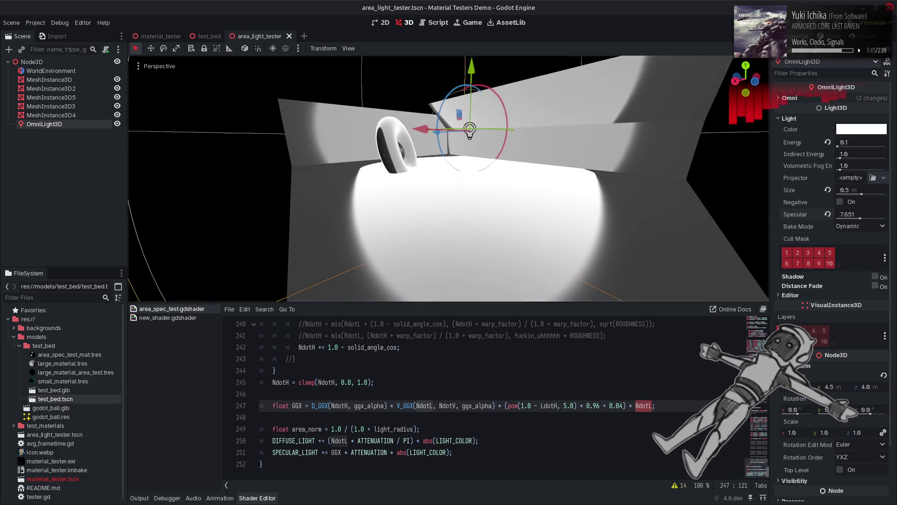
key("ctrl+z")
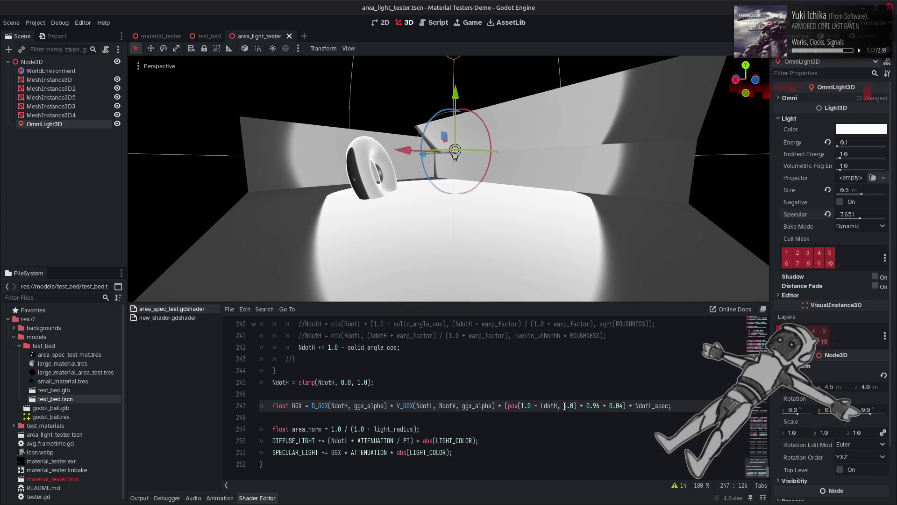
key("ctrl+s")
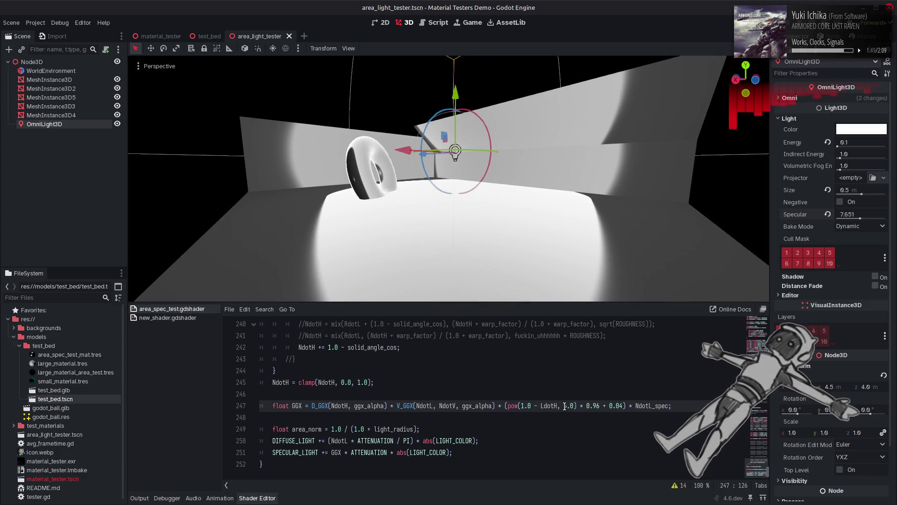
key("ctrl+z")
key("ctrl+shift+z")
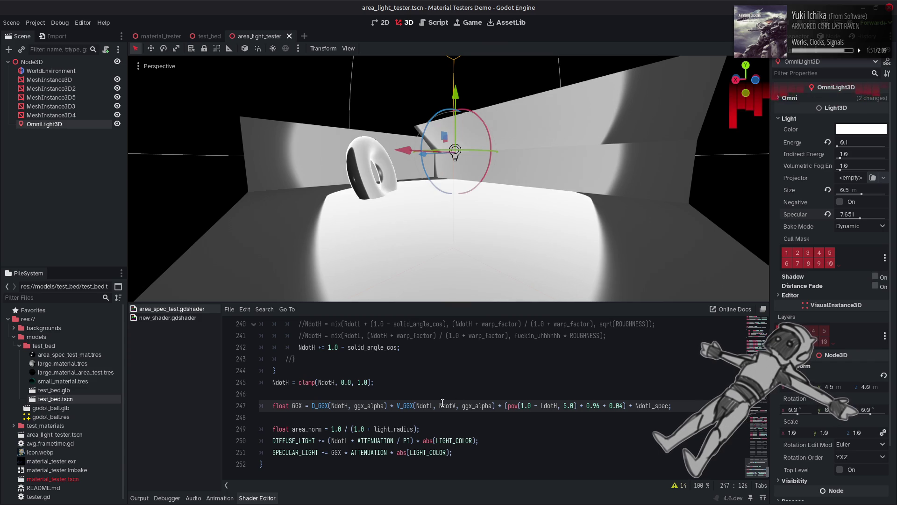
key("ctrl+z")
key("ctrl+s")
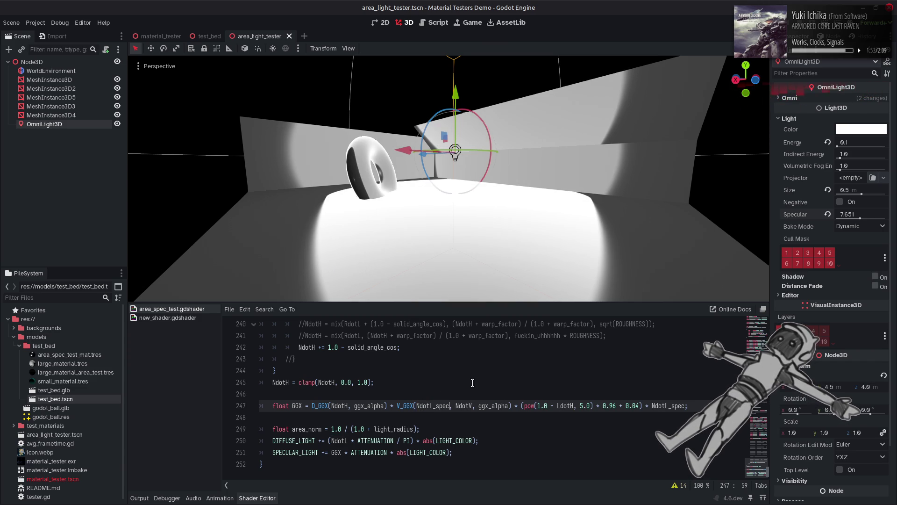
Recheck both GGX terms with plain NdotL versus NdotL_spec, keep NdotL_spec, and view the torus from below.
key("ctrl+z")
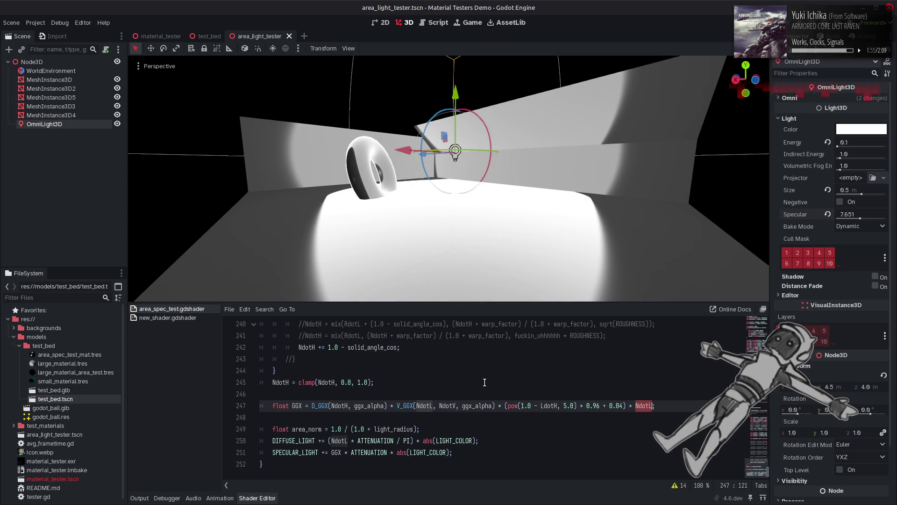
key("ctrl+shift+z")
key("ctrl+s")
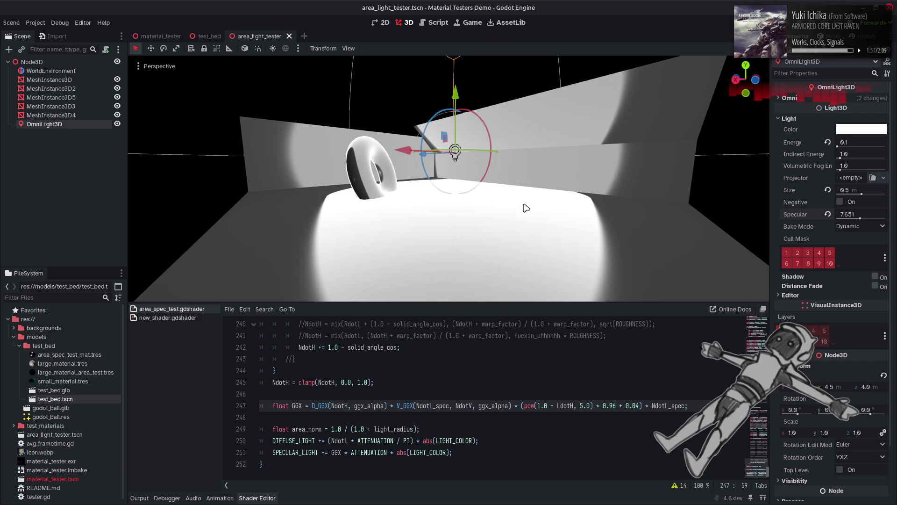
key("ctrl+z")
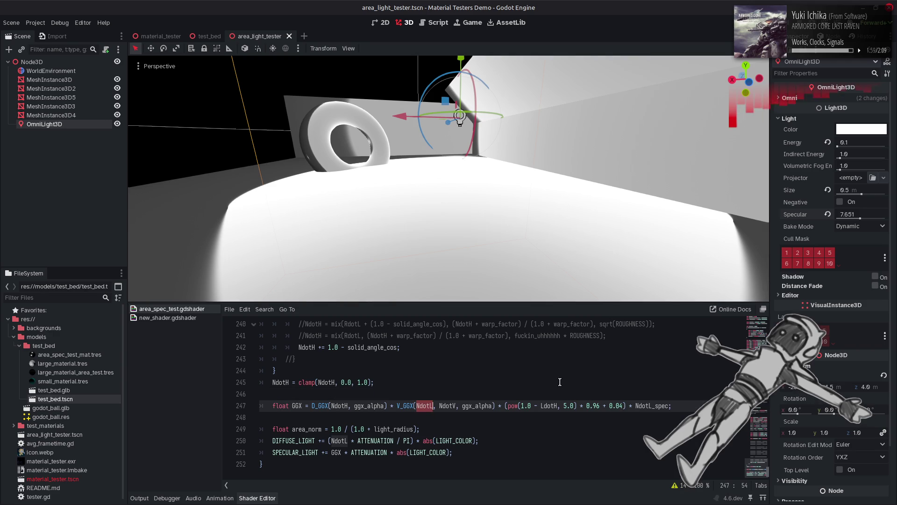
key("ctrl+shift+z")
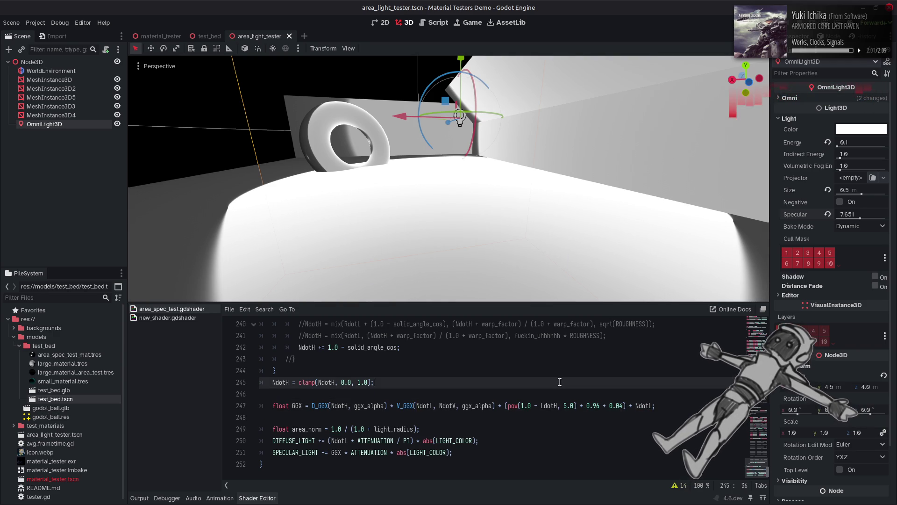
key("ctrl+s")
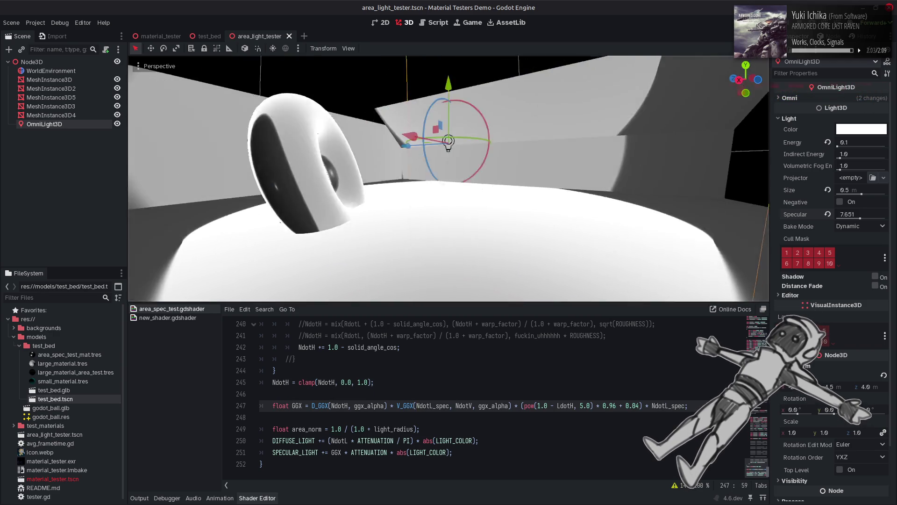
left_click(523, 371)
key("ctrl+z")
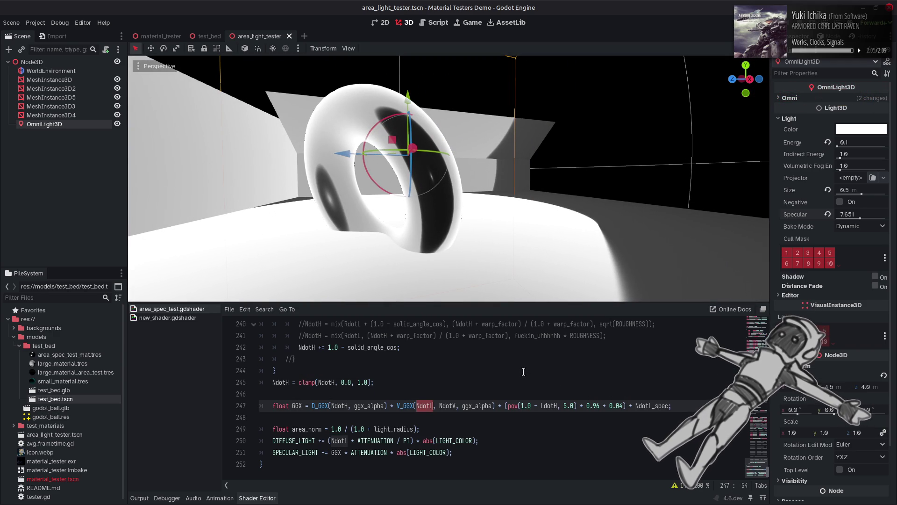
key("ctrl+shift+z")
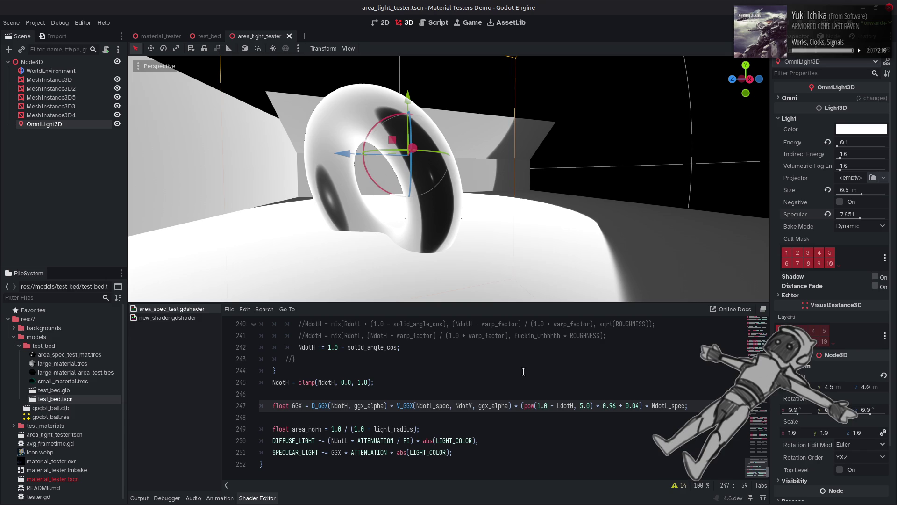
mouse_move(514, 210)
left_mouse_down()
mouse_move(439, 190)
mouse_move(449, 187)
left_mouse_up()
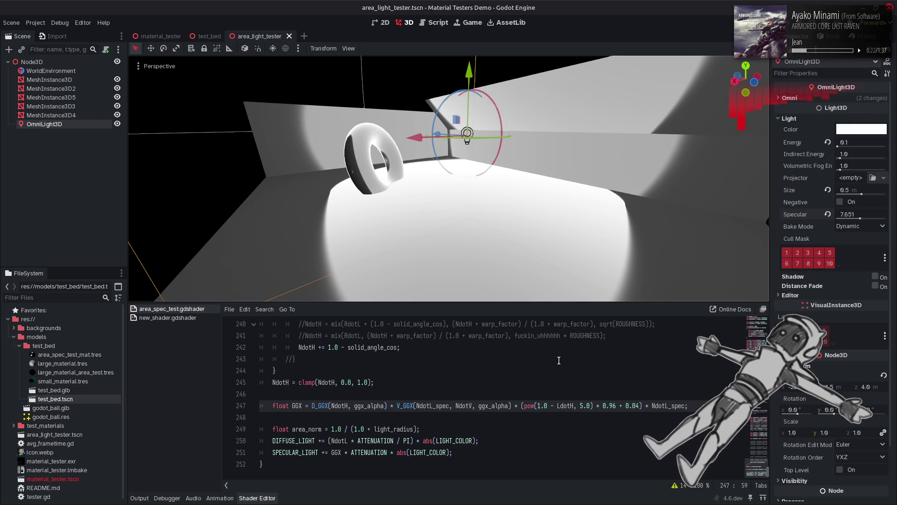
left_click(452, 411)
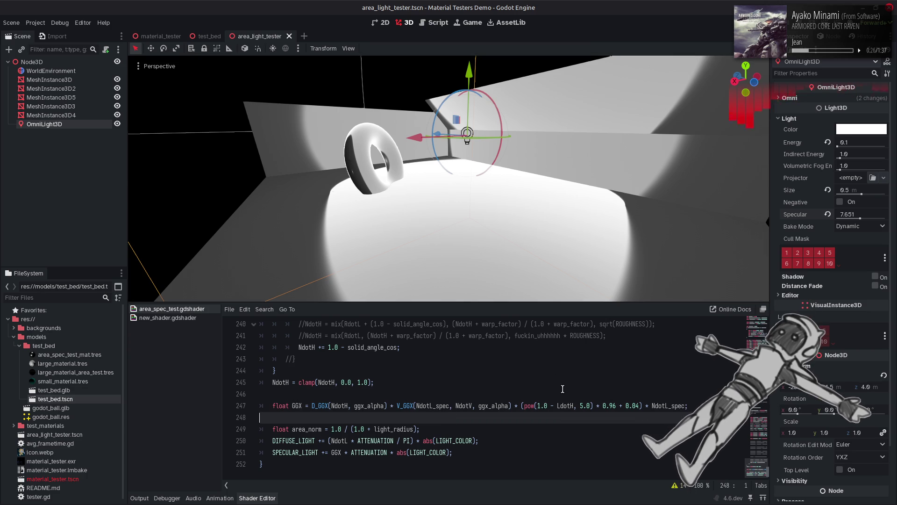
left_click_drag(390, 406, 510, 406)
left_click(657, 406)
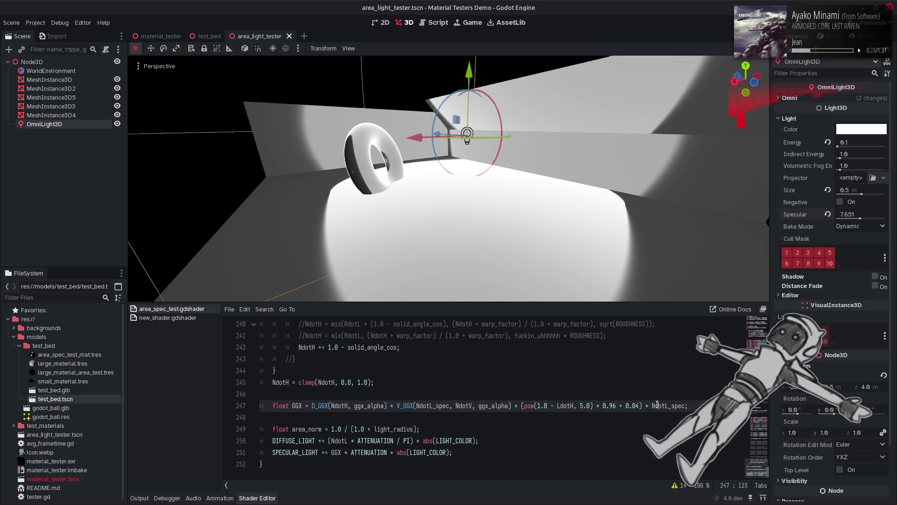
left_click(532, 417)
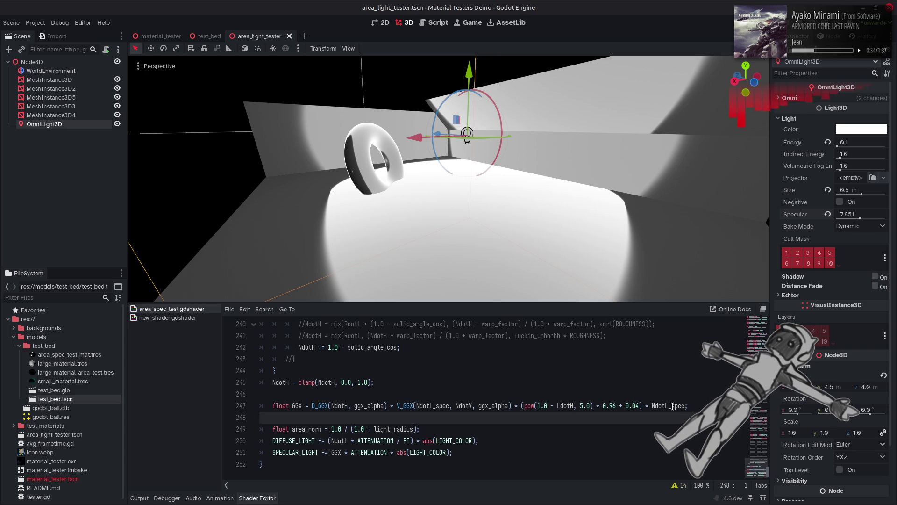
Scroll up to line 150 and select the abs call in the centerToRay calculation.
key("Left")
scroll(435, 387, "up", 18)
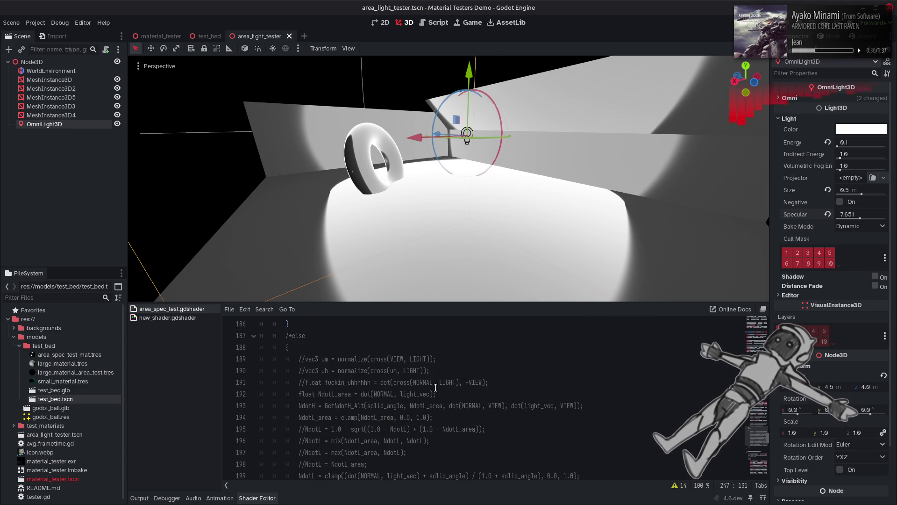
scroll(436, 387, "up", 7)
scroll(436, 387, "up", 4)
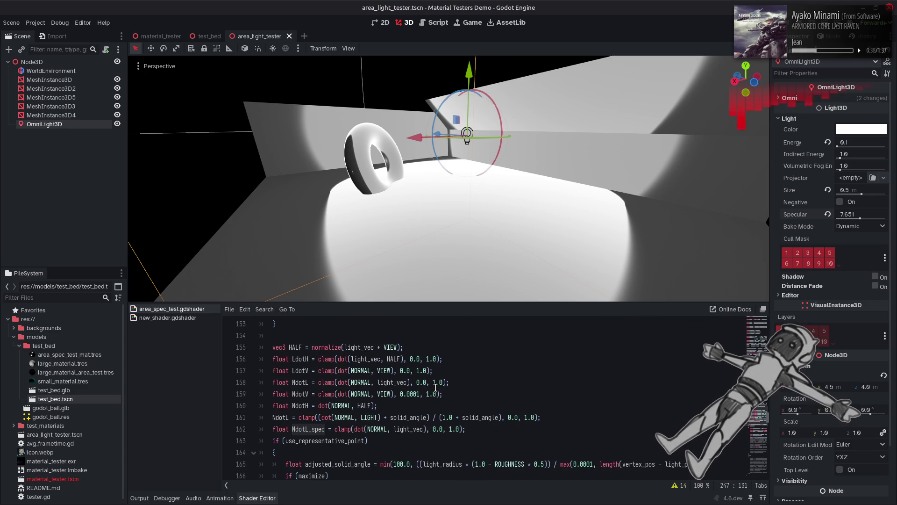
double_click(413, 426)
scroll(360, 402, "up", 3)
double_click(356, 394)
Remove abs from dot(L, r), save to compare the torus shading, then type abs back.
key("BackSpace")
key("ctrl+s")
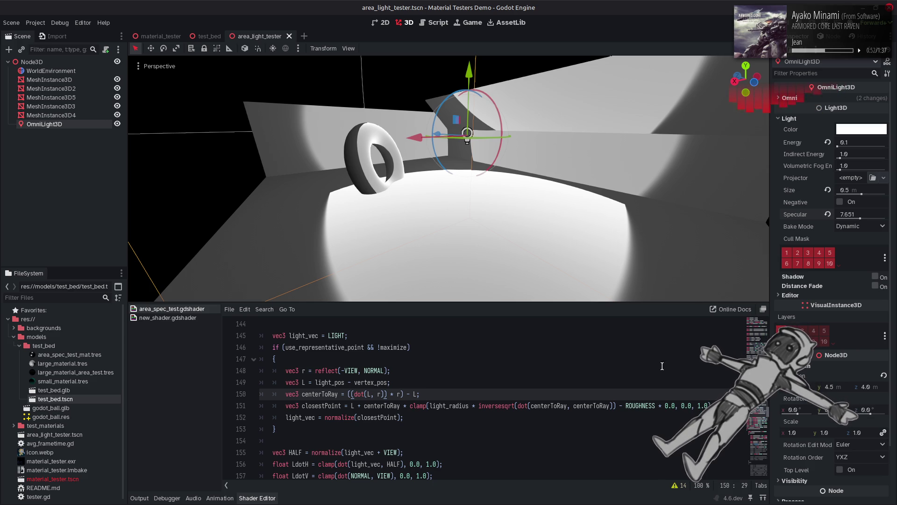
type("abs")
key("BackSpace")
key("BackSpace")
key("BackSpace")
key("ctrl+s")
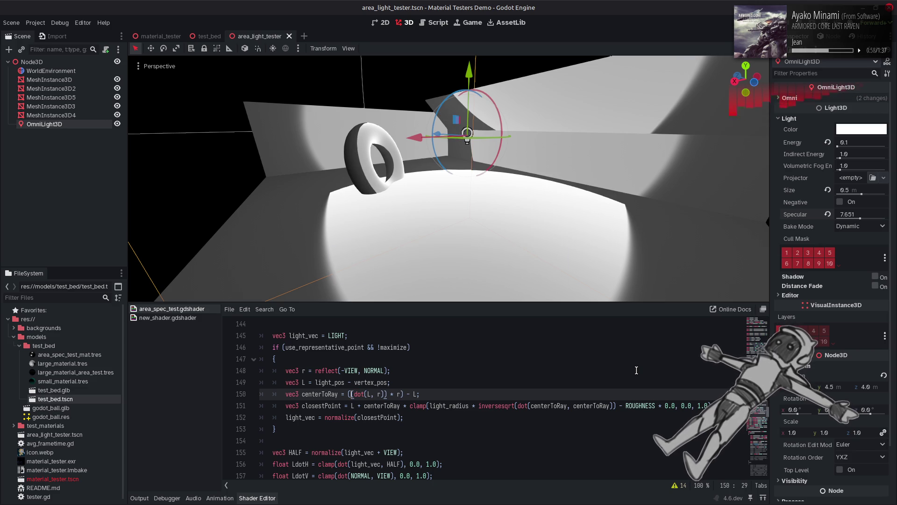
key("ctrl+s")
type("abs")
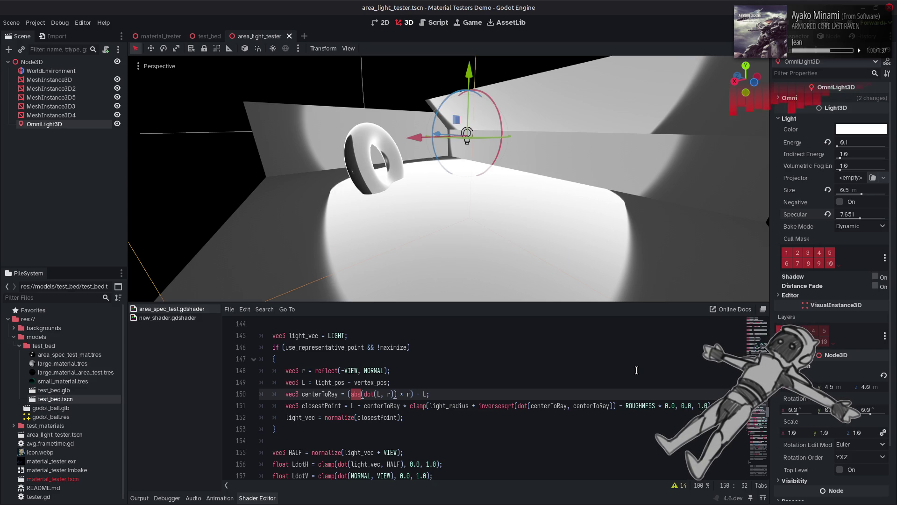